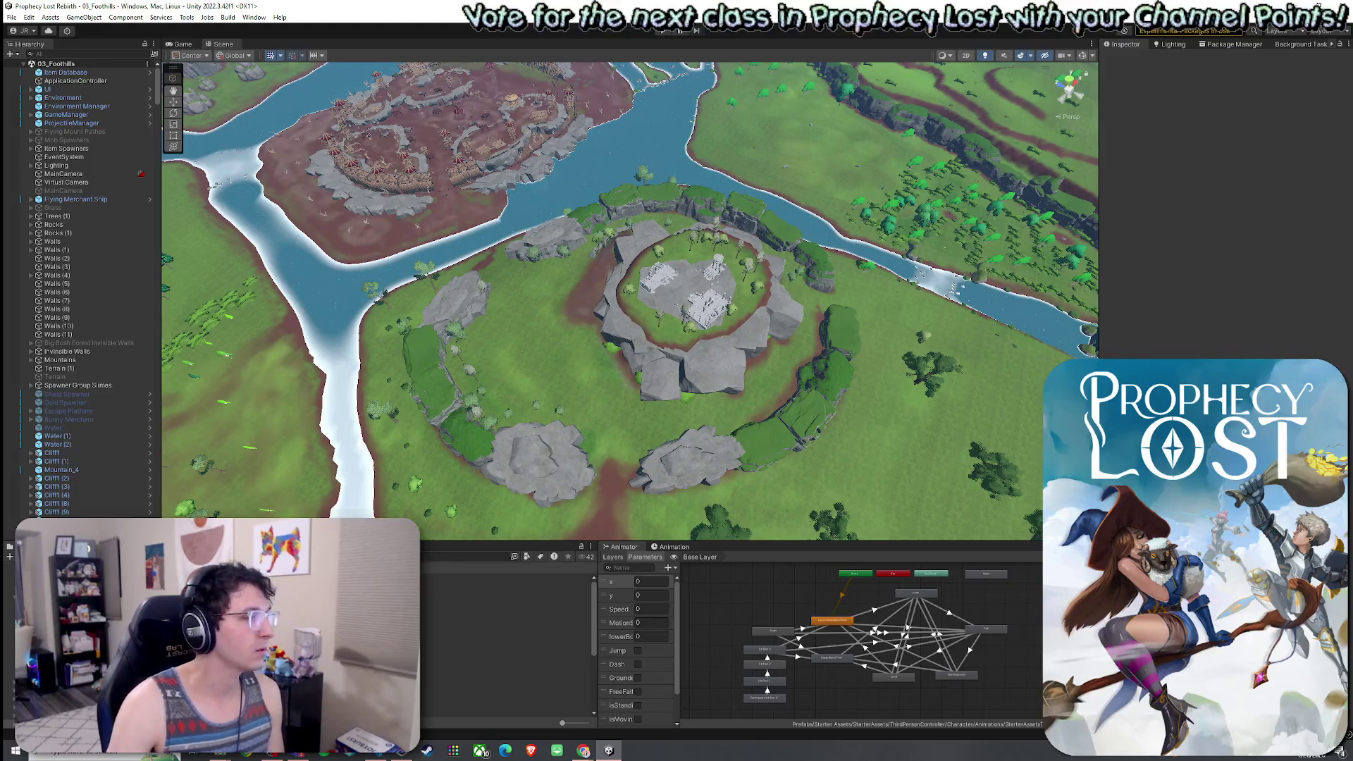
Orbit around the hilltop fort and select the Cliff1 (11) cliff group, collapsing its children.
mouse_move(443, 418)
left_mouse_down()
mouse_move(293, 383)
mouse_move(567, 373)
left_mouse_up()
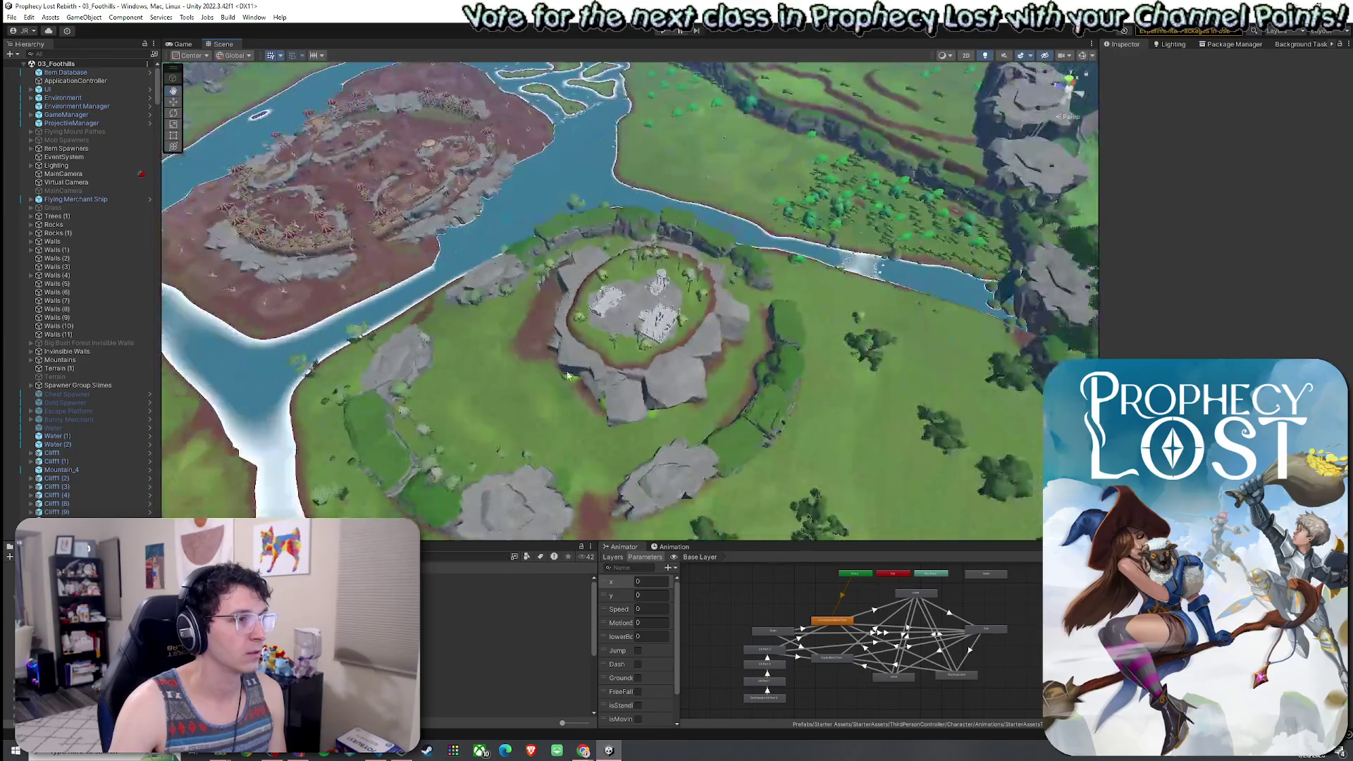
left_click(697, 376)
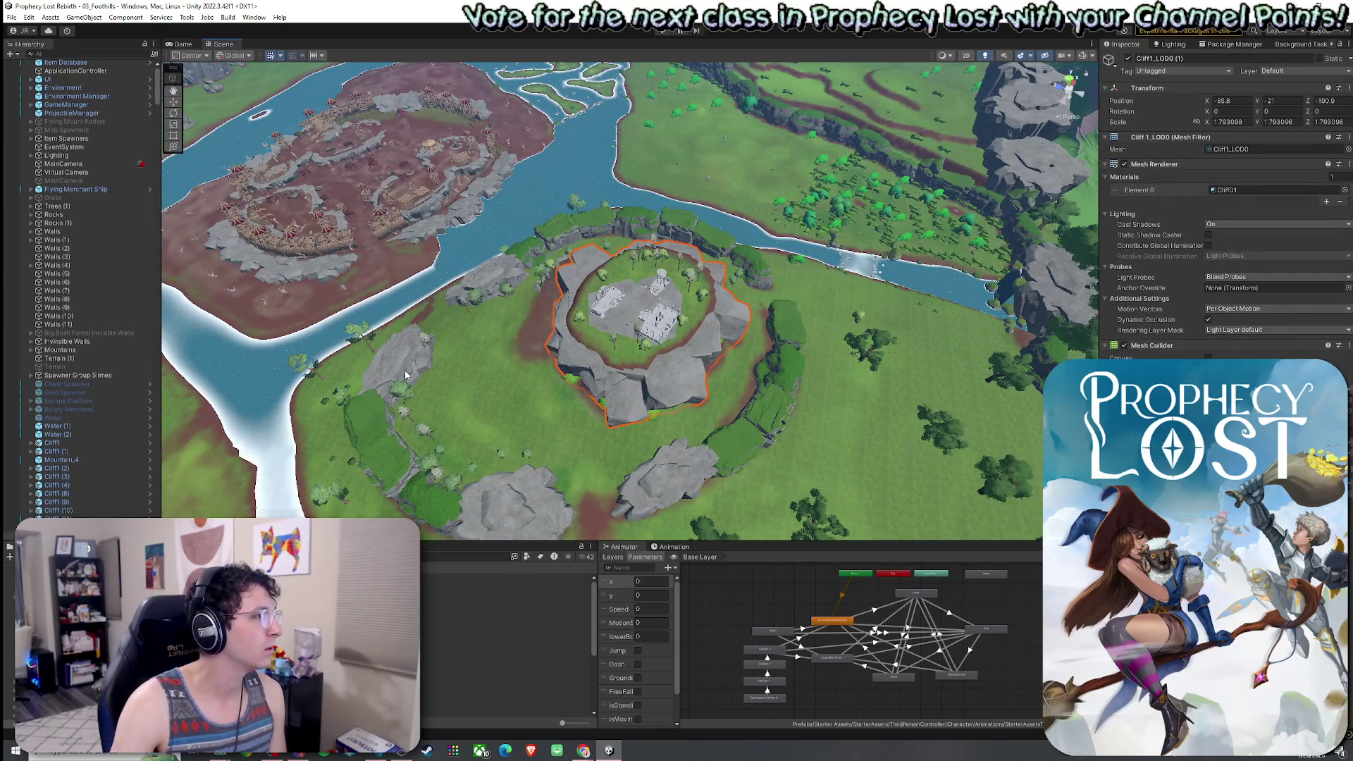
scroll(120, 404, "down", 3)
left_click(36, 426)
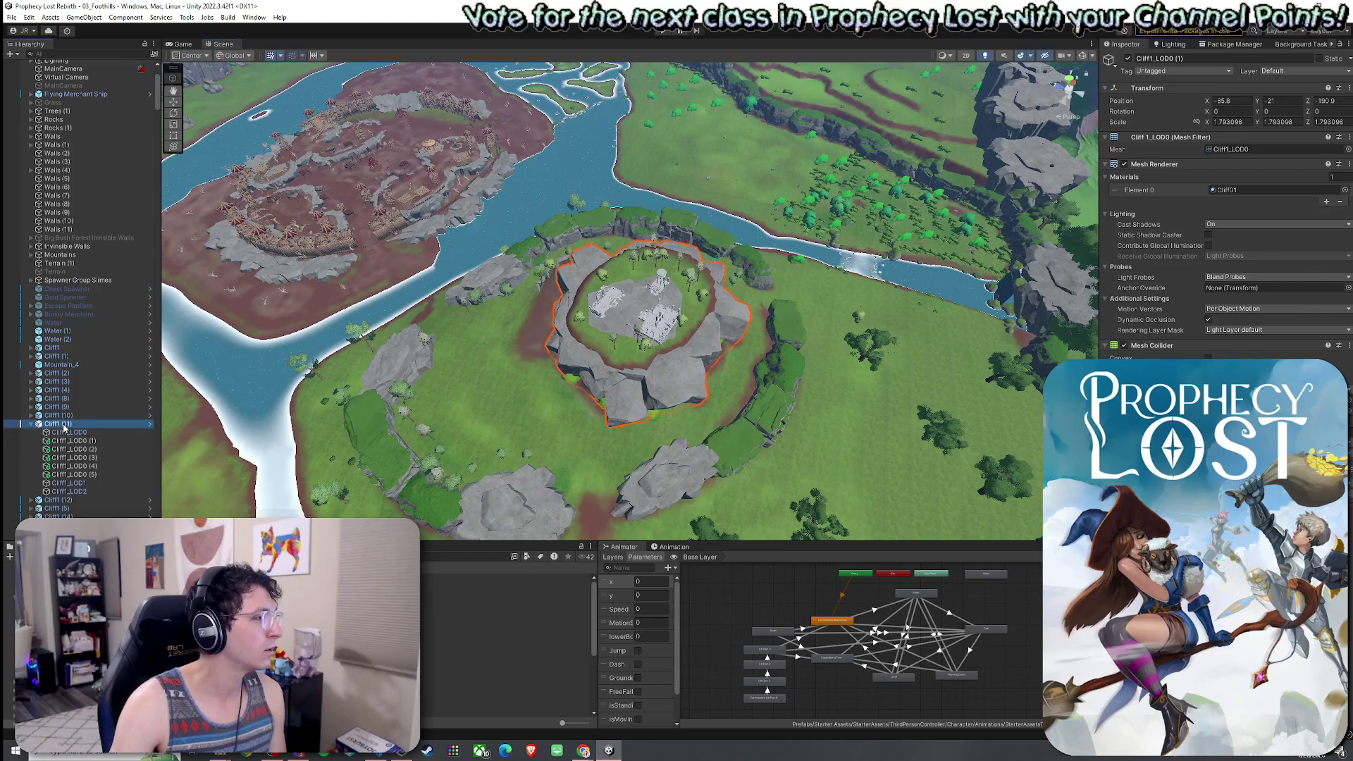
left_click(35, 426)
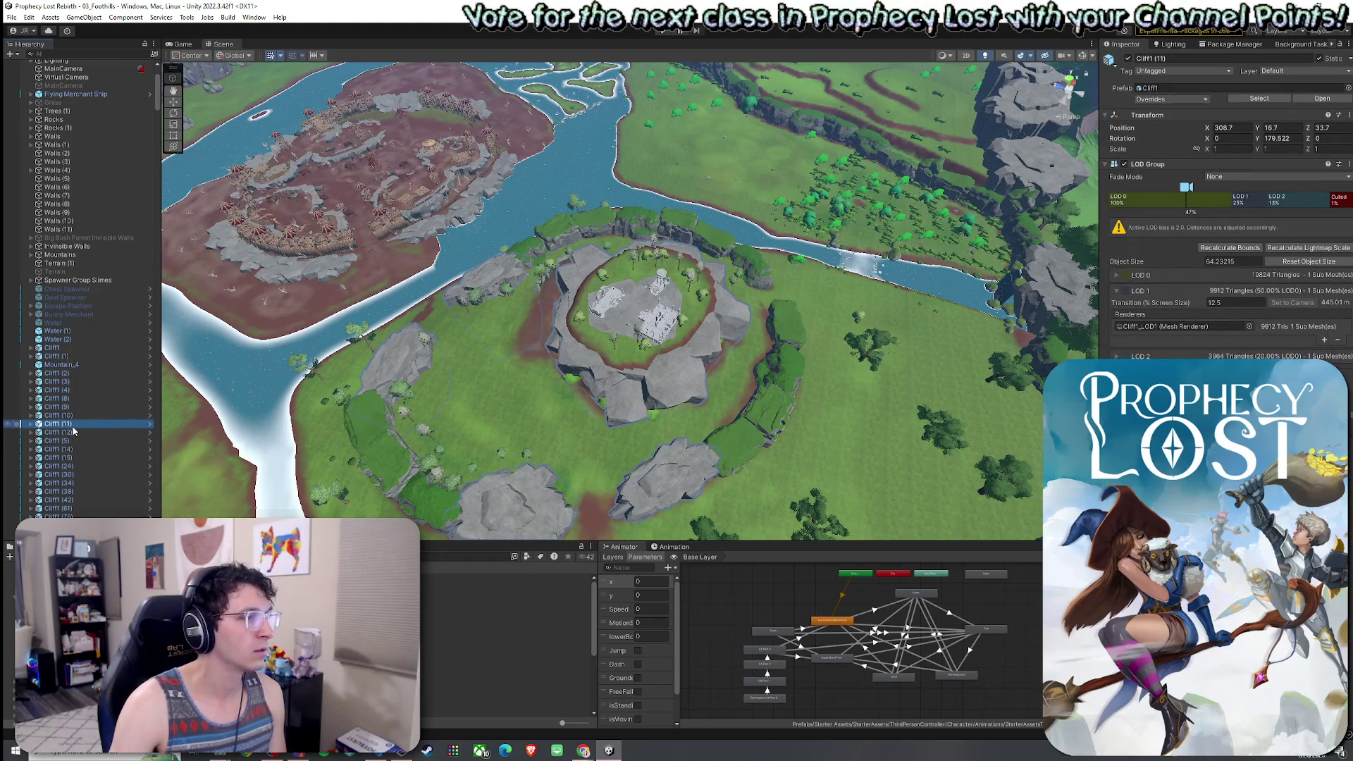
key("w")
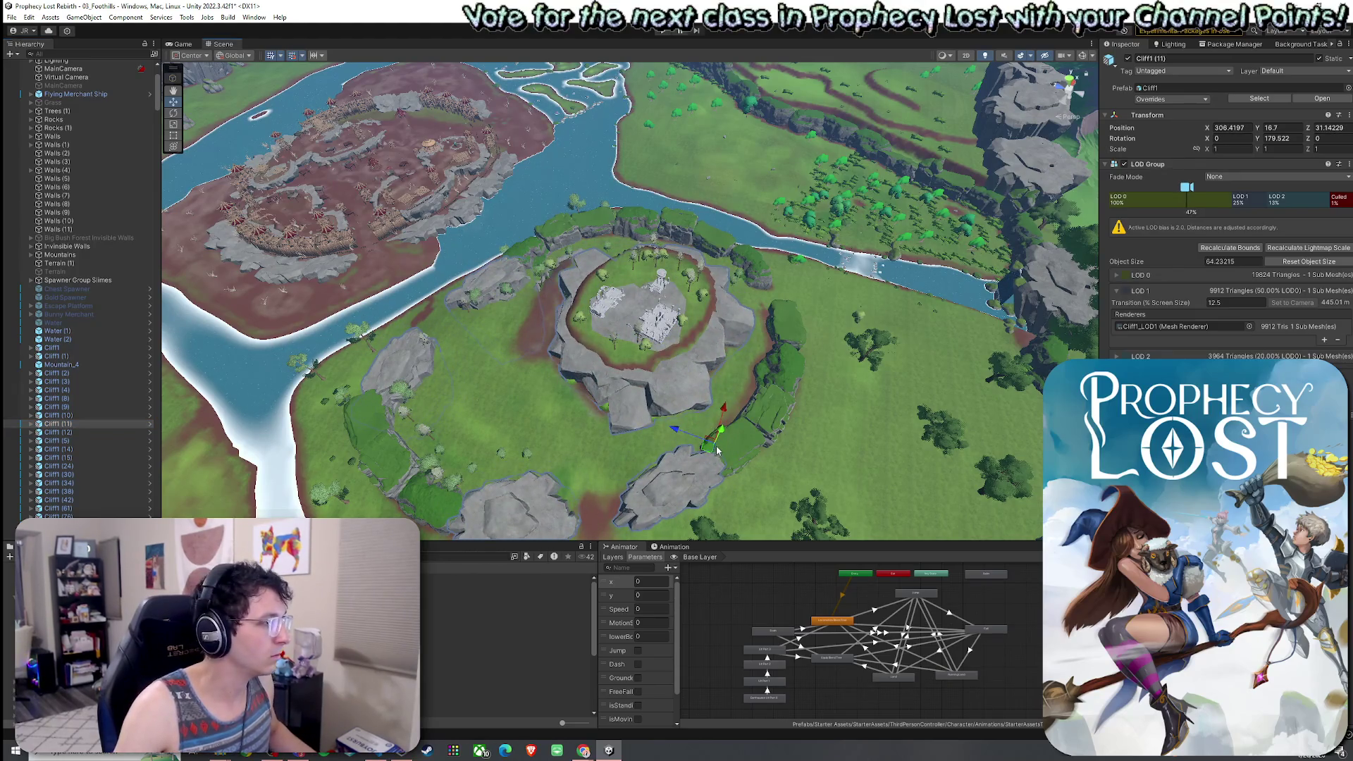
left_click_drag(293, 451, 543, 442)
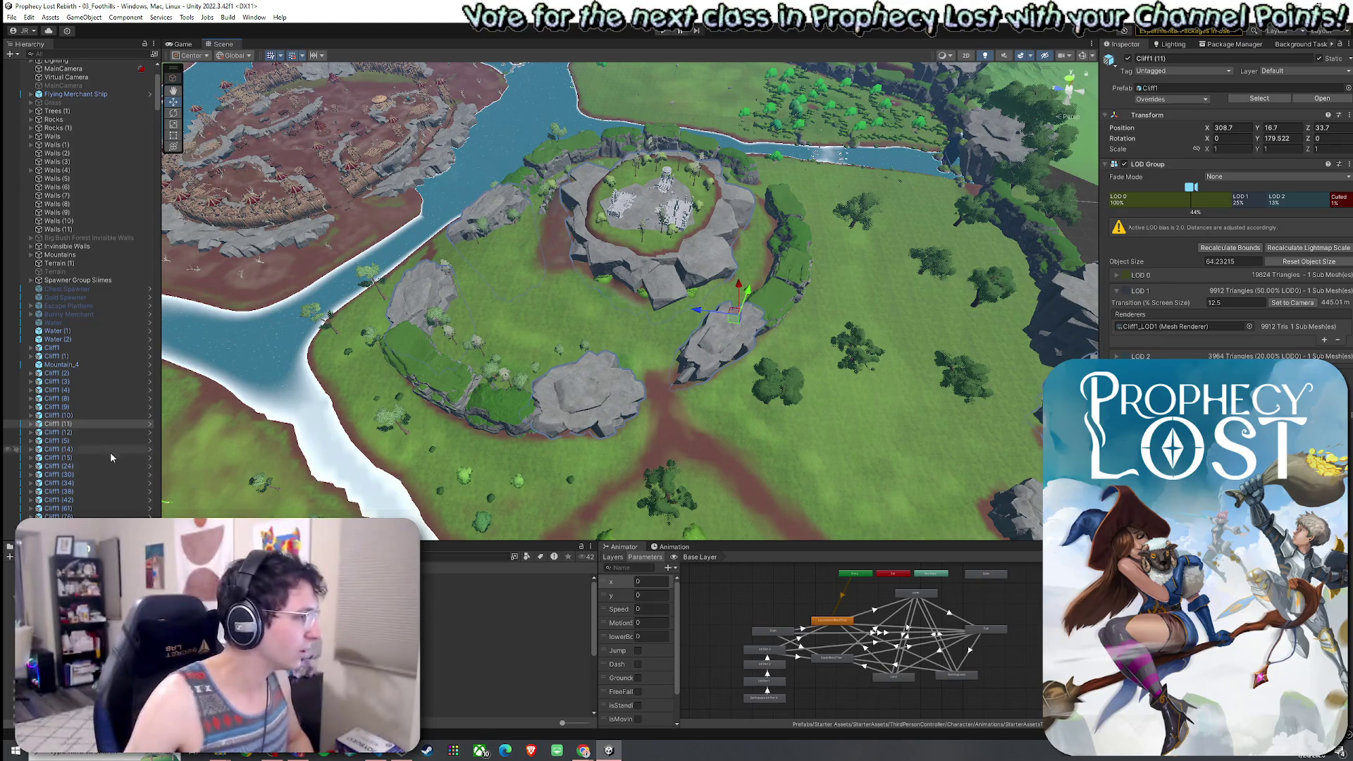
Browse the project assets to the 3by 3 Map Modules folder and open the 3by3 Module 1 prefab.
scroll(511, 645, "down", 5)
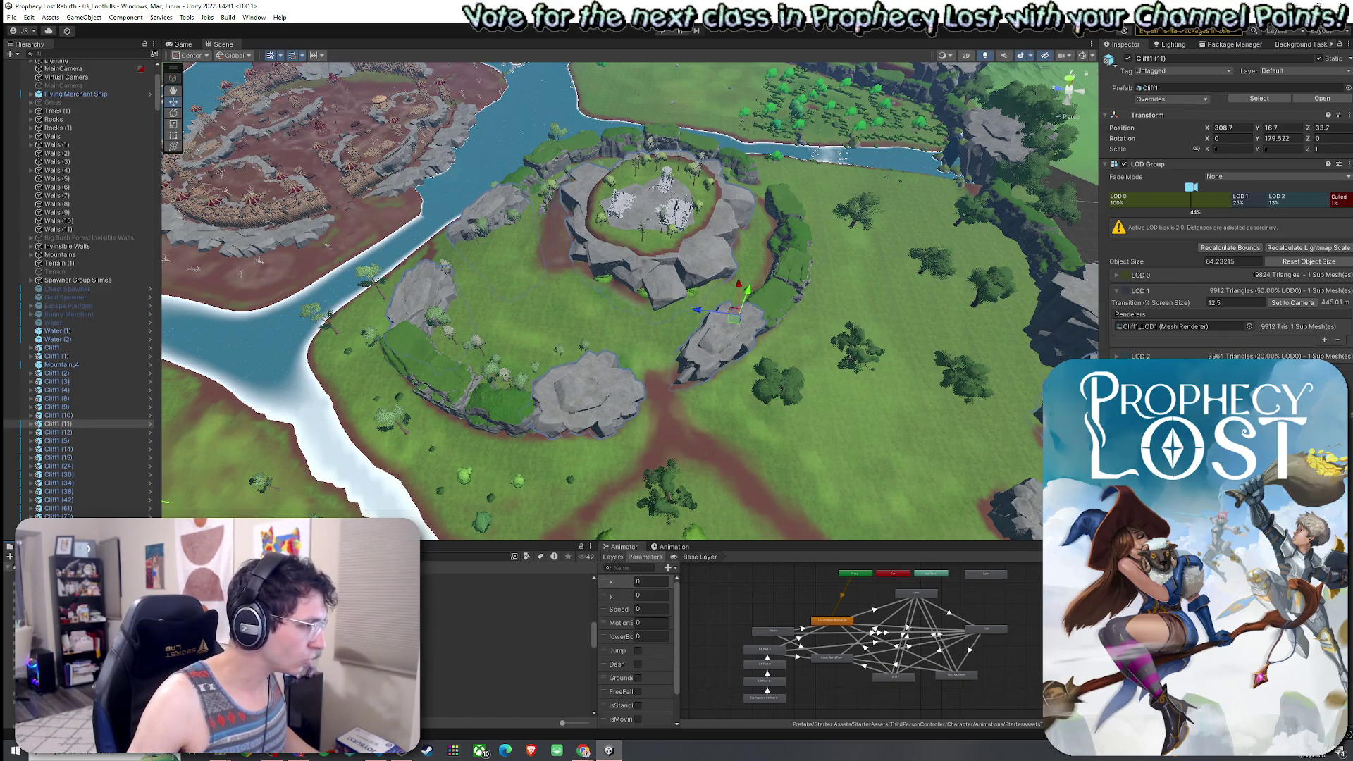
left_click(493, 651)
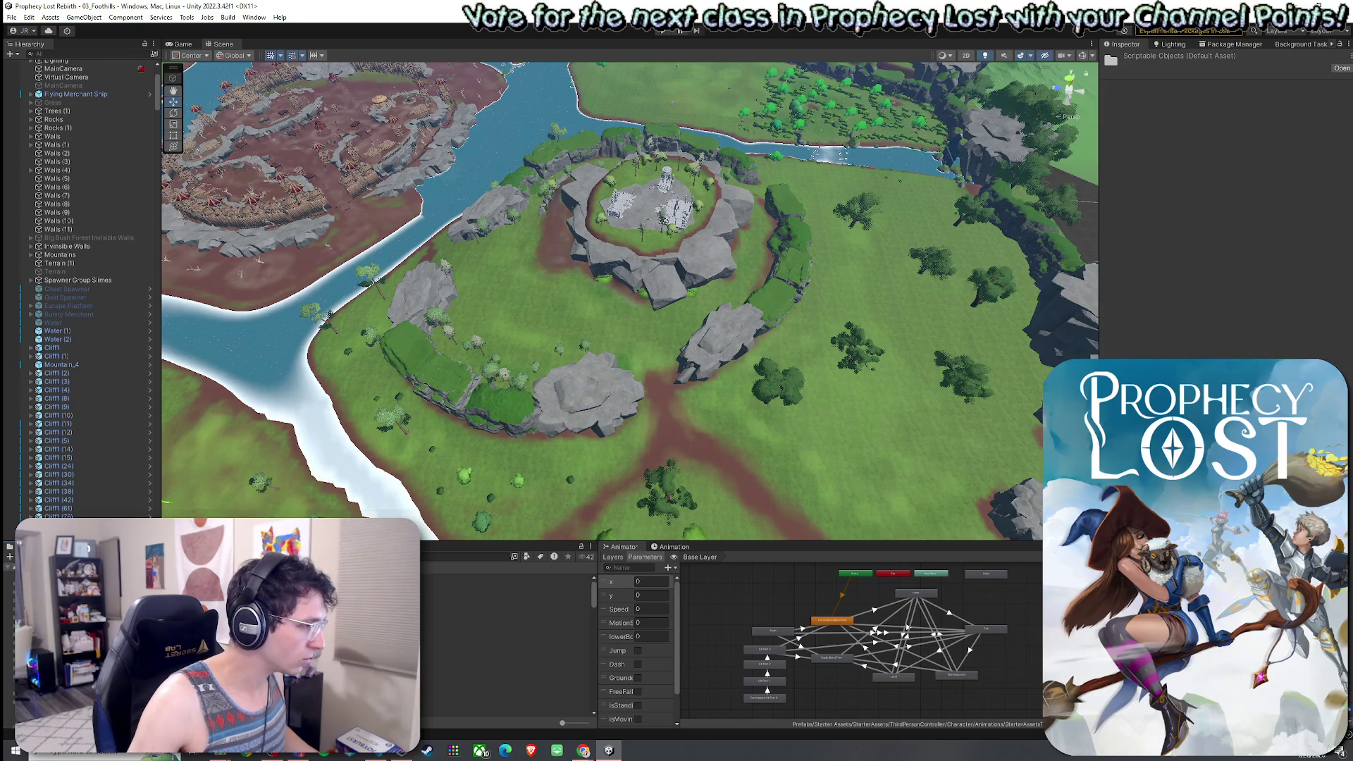
scroll(508, 645, "down", 5)
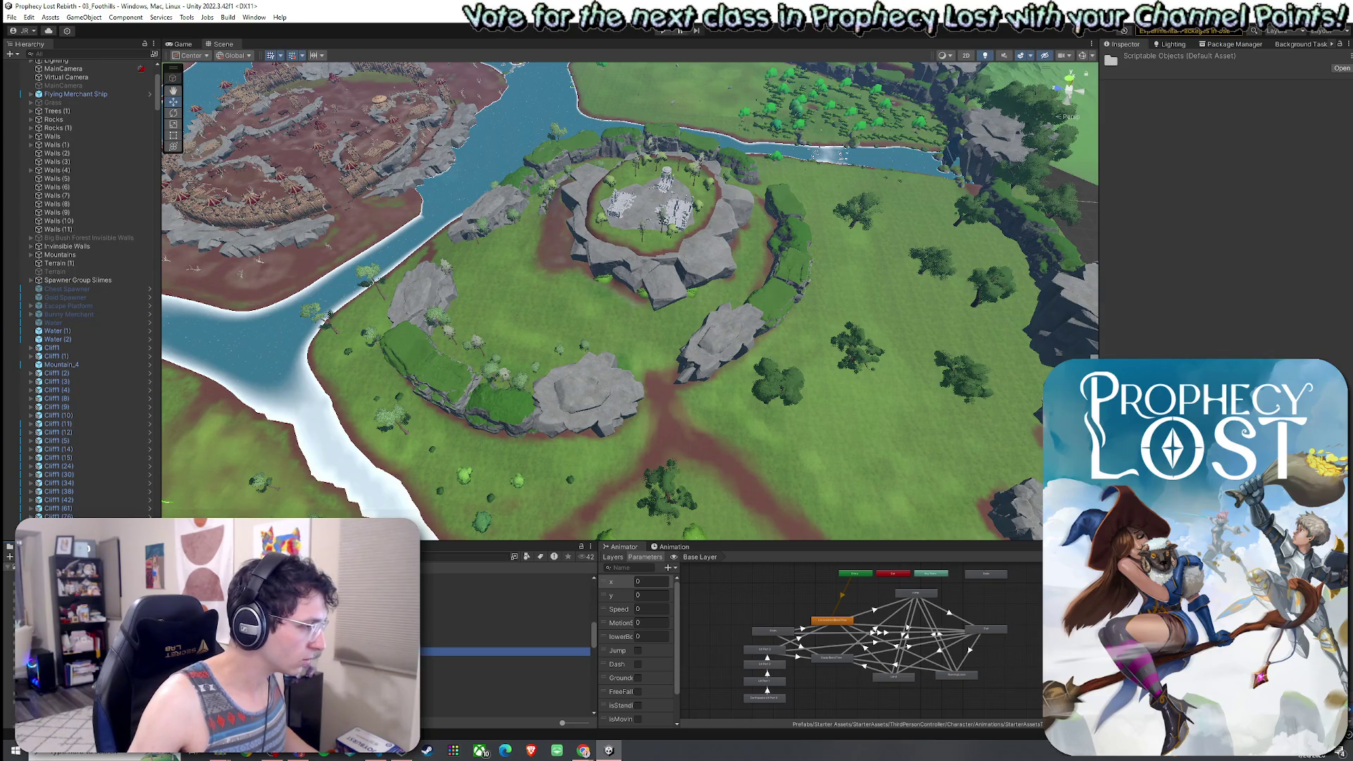
scroll(507, 620, "down", 3)
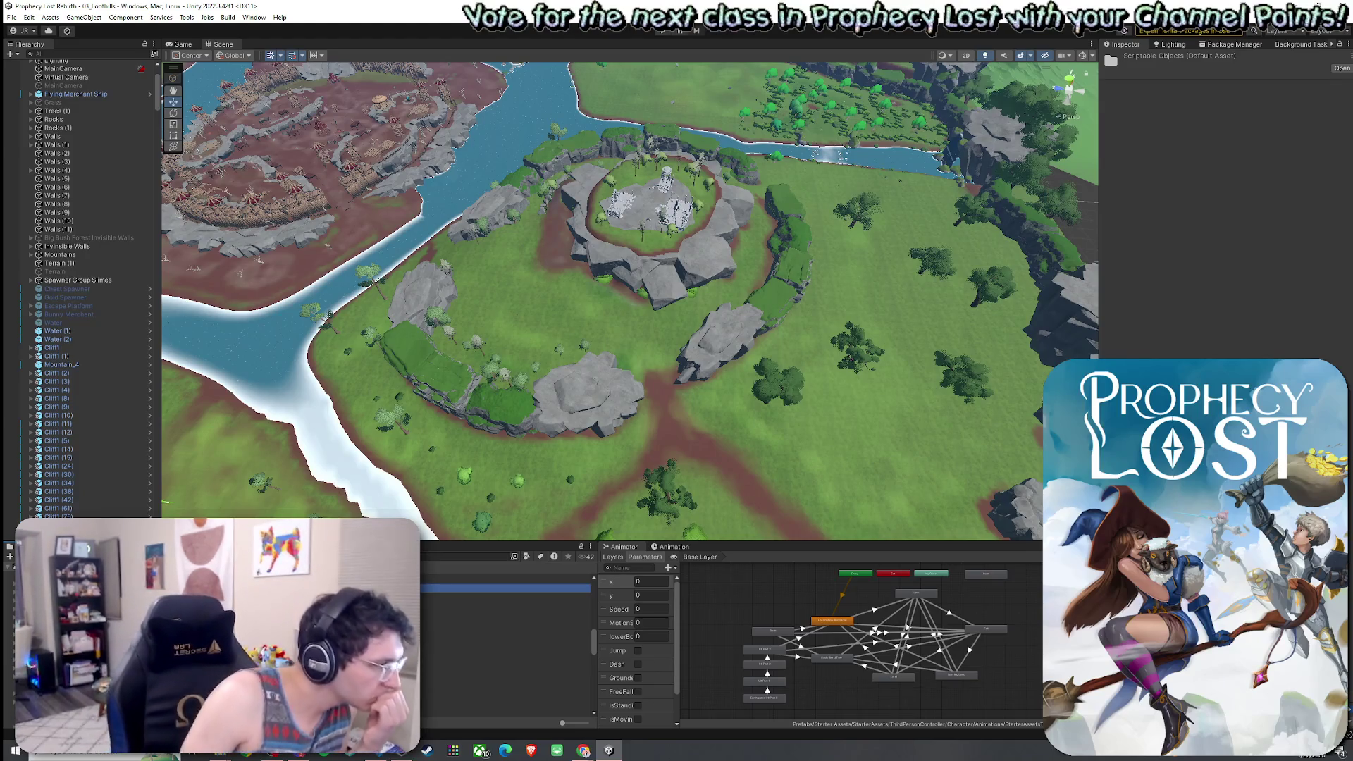
scroll(507, 635, "up", 3)
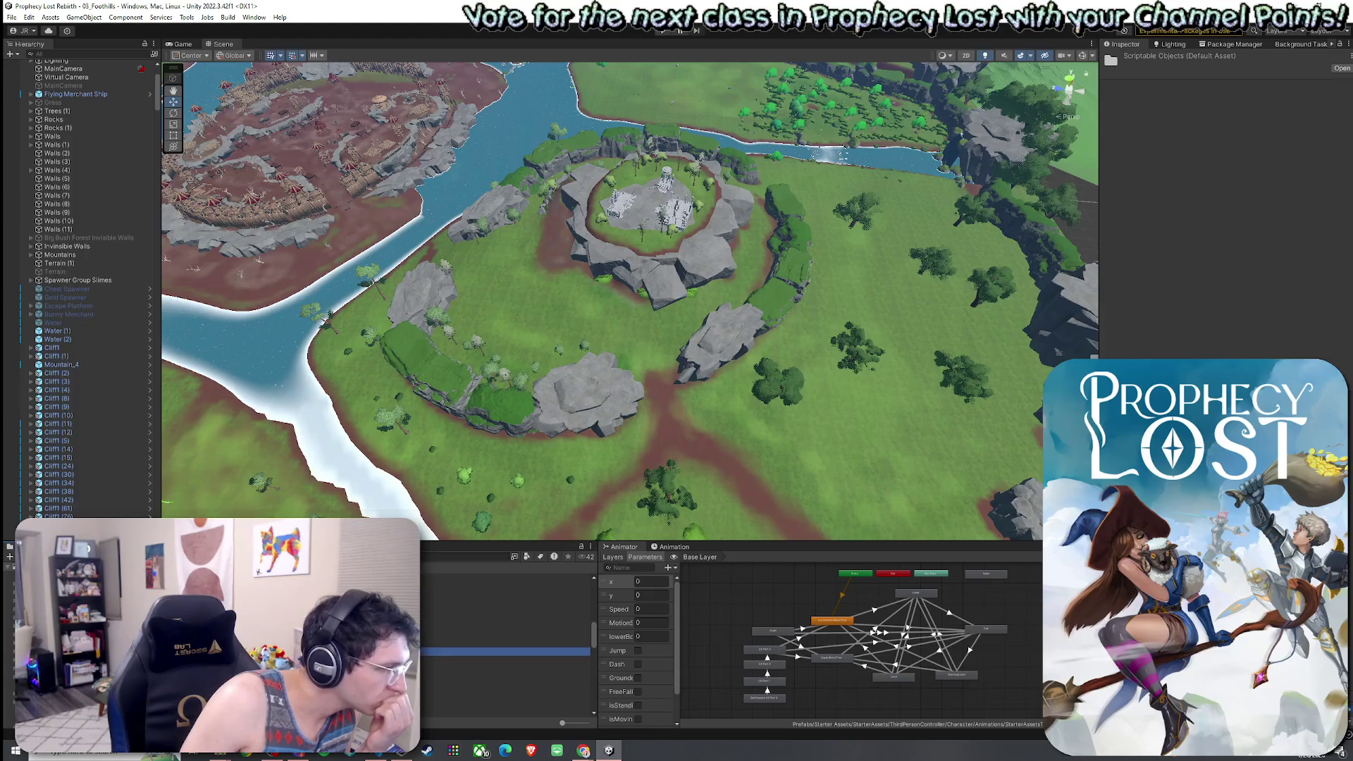
key("Up")
scroll(507, 634, "up", 3)
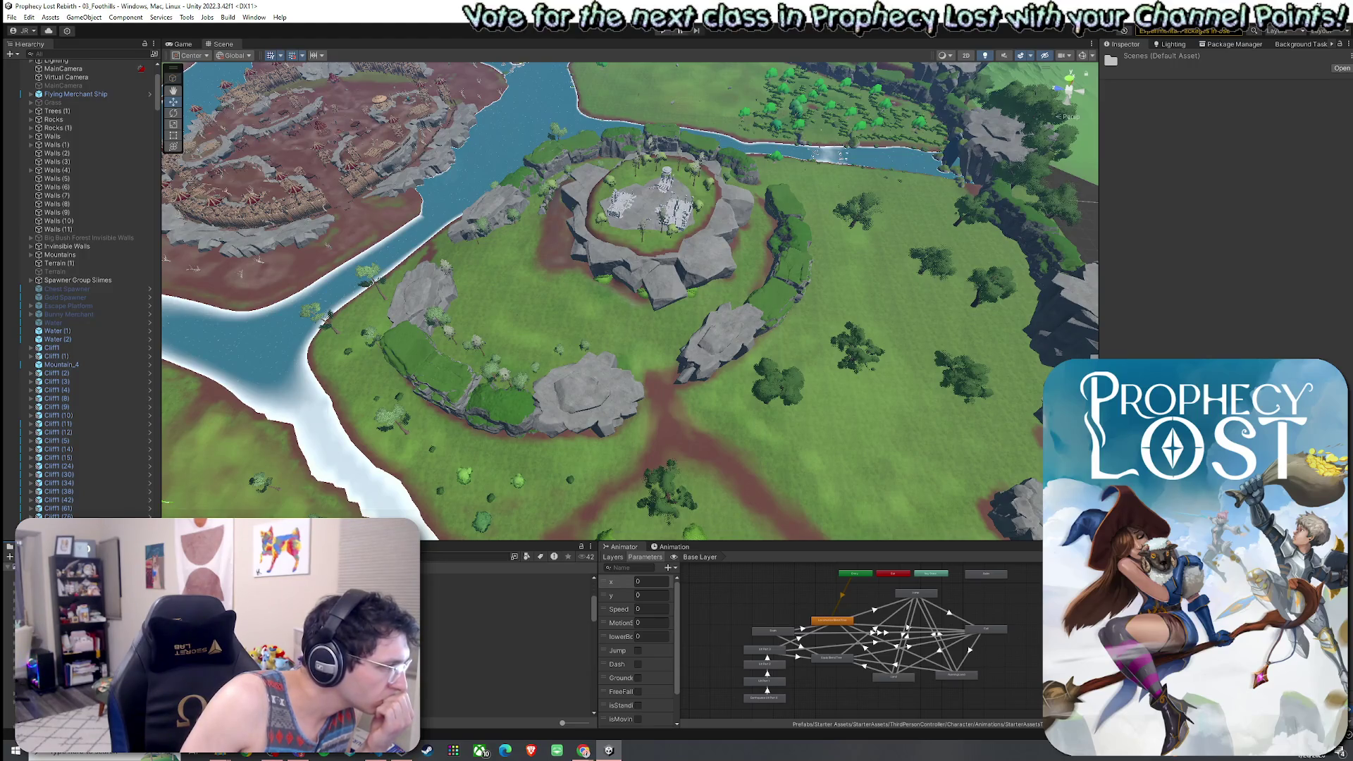
scroll(507, 634, "down", 2)
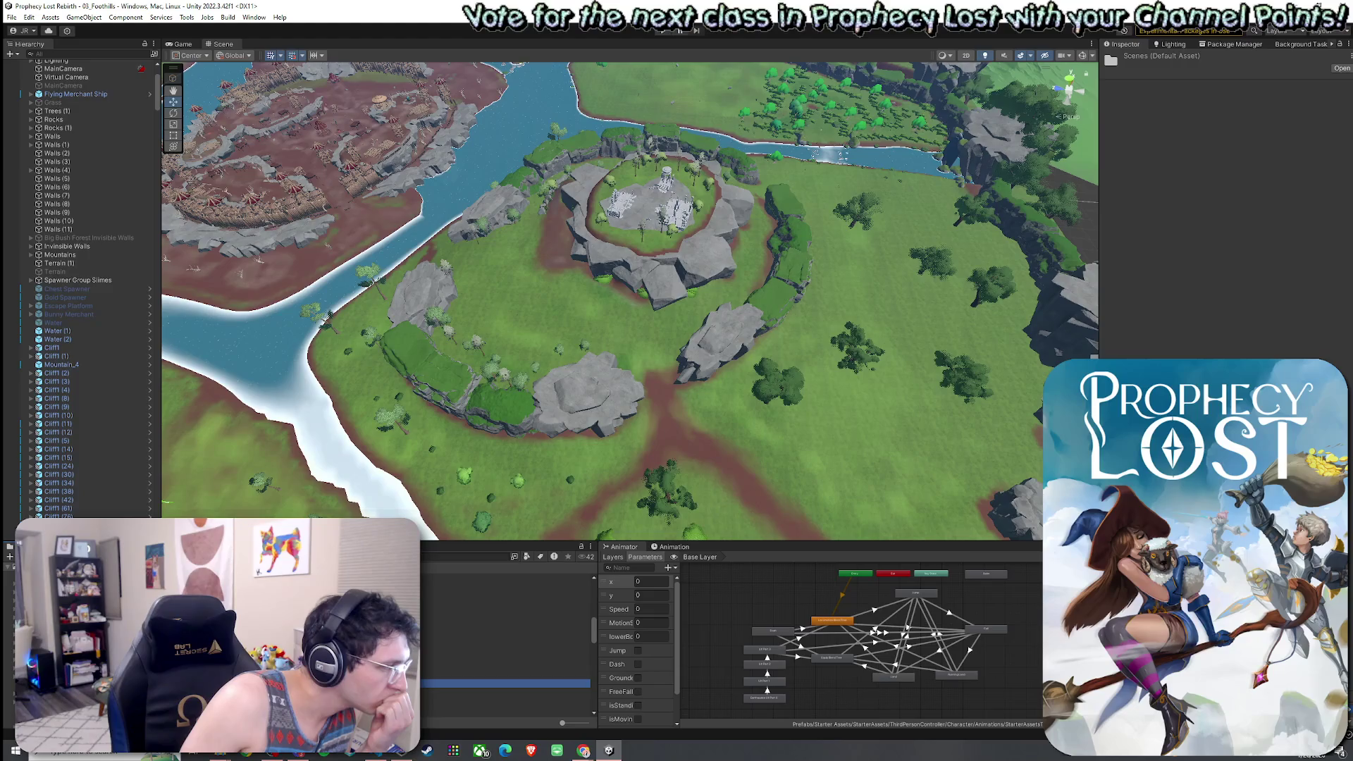
key("Left")
key("Left")
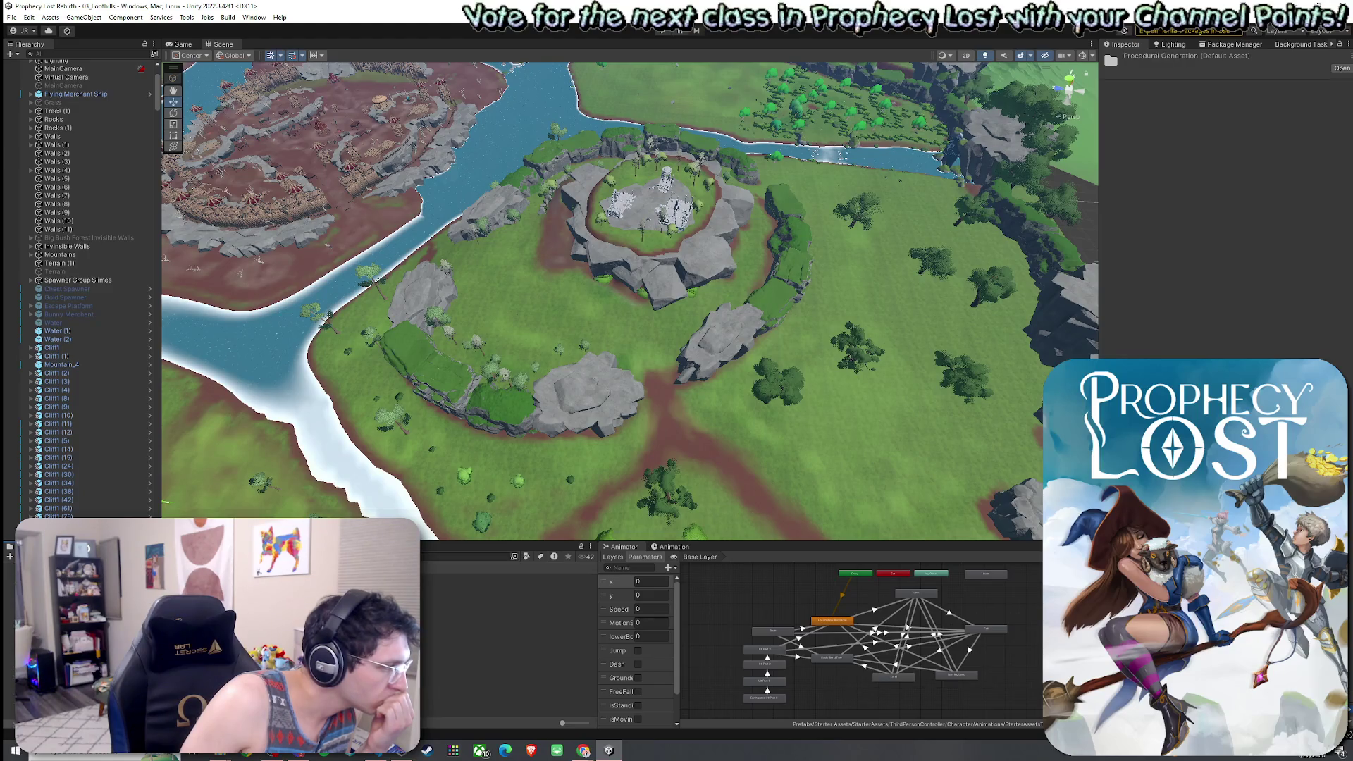
key("Return")
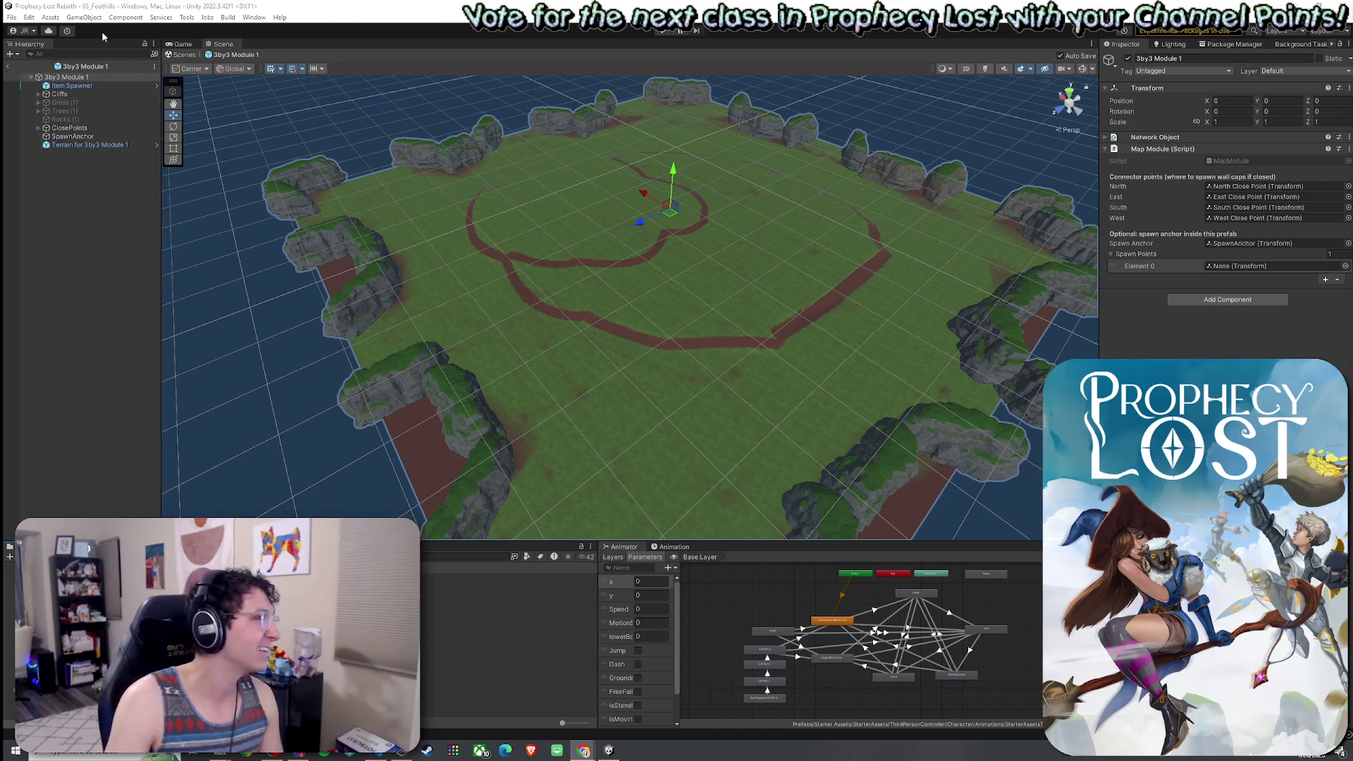
Filter the project search to Prefab and open the Cliff1 prefab from the results.
left_click(84, 17)
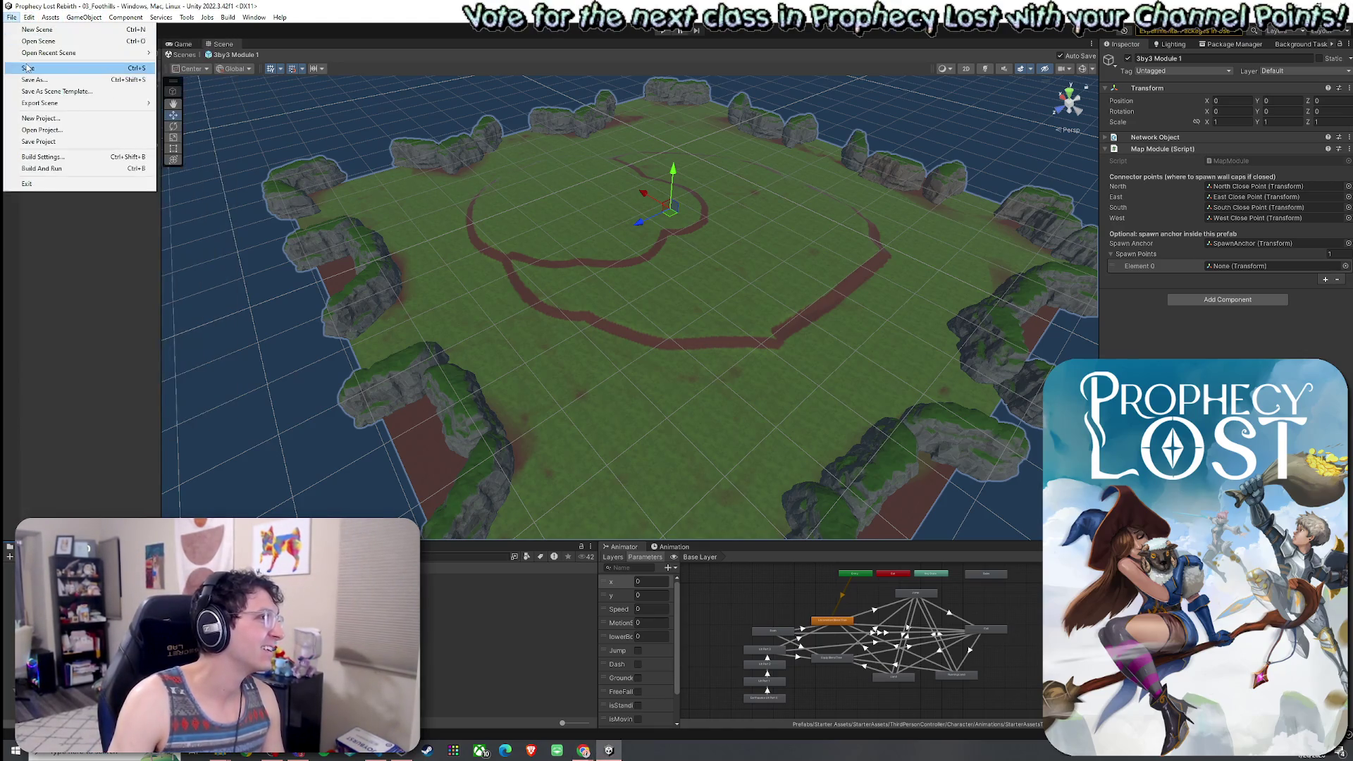
key("Escape")
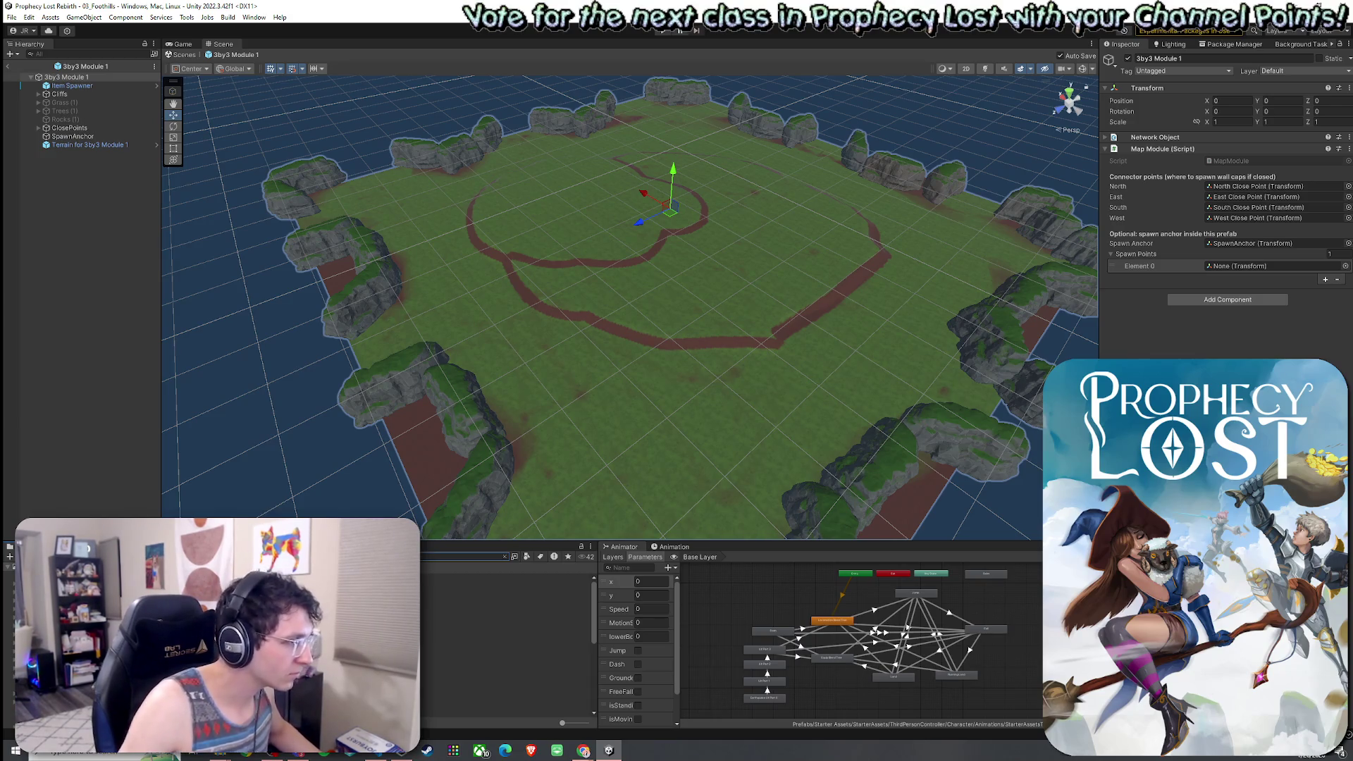
left_click(527, 556)
left_click(554, 657)
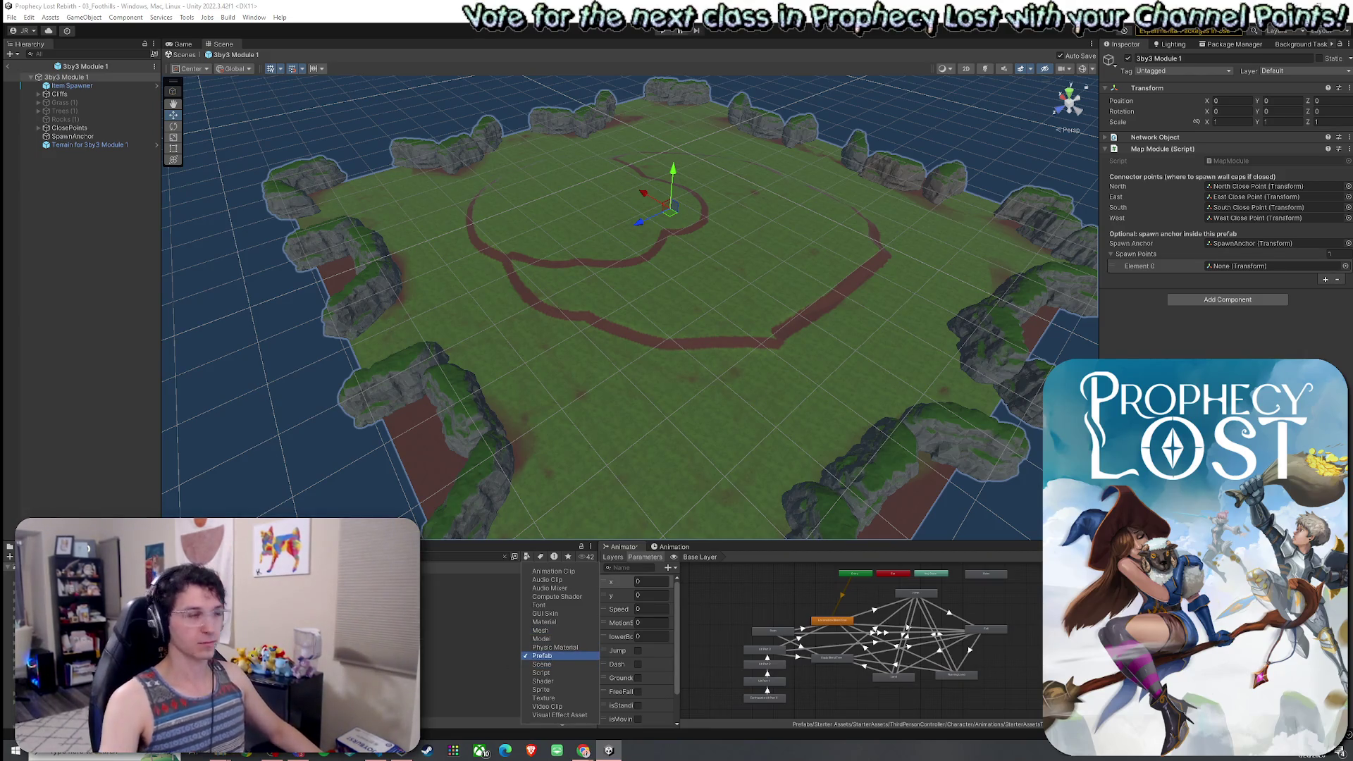
left_click(493, 613)
left_click(494, 578)
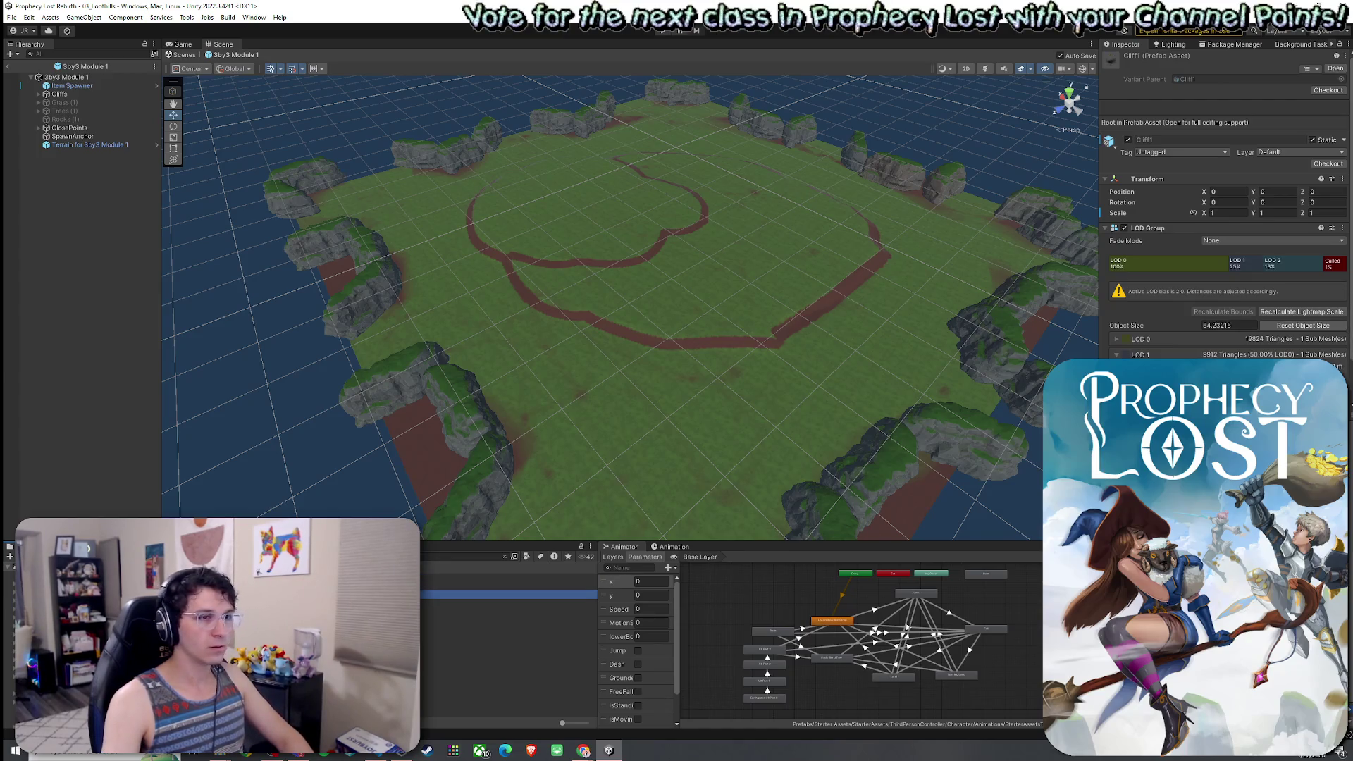
left_click(507, 595)
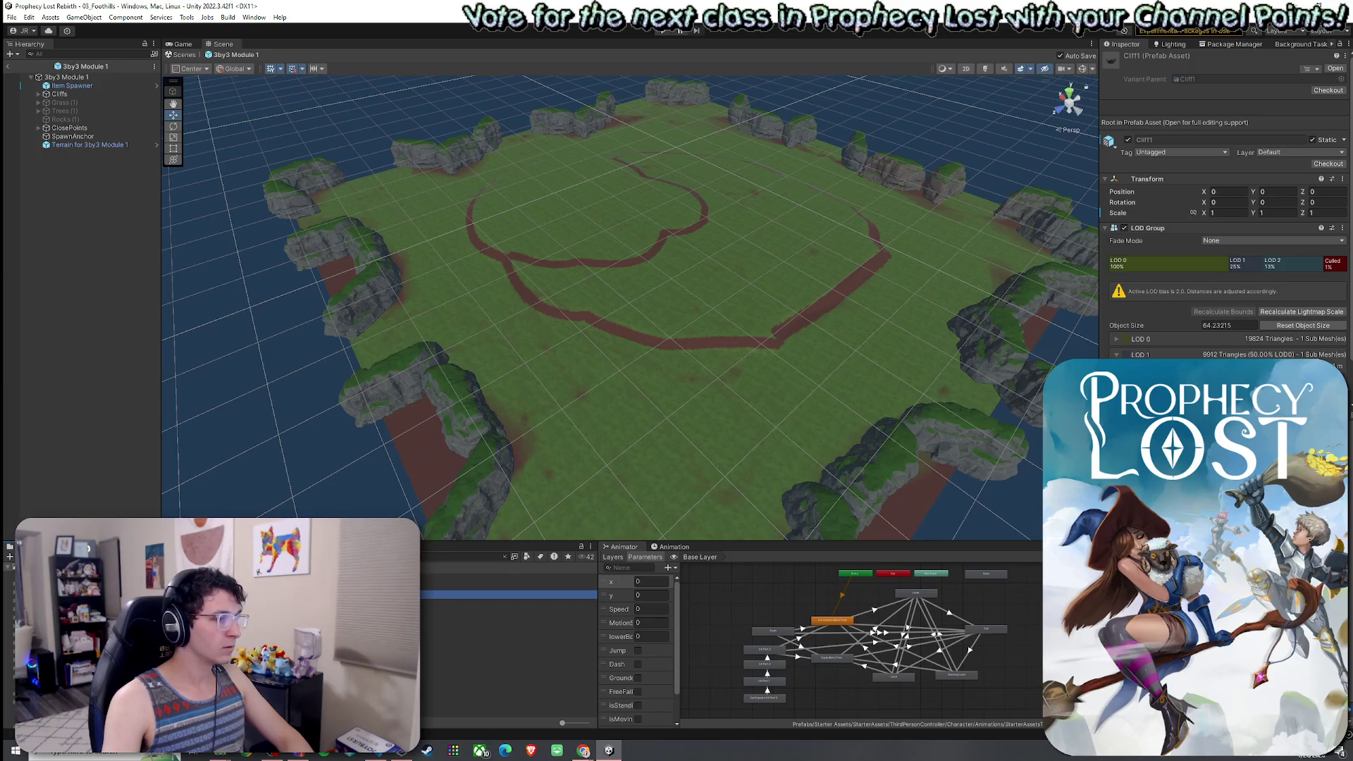
double_click(507, 596)
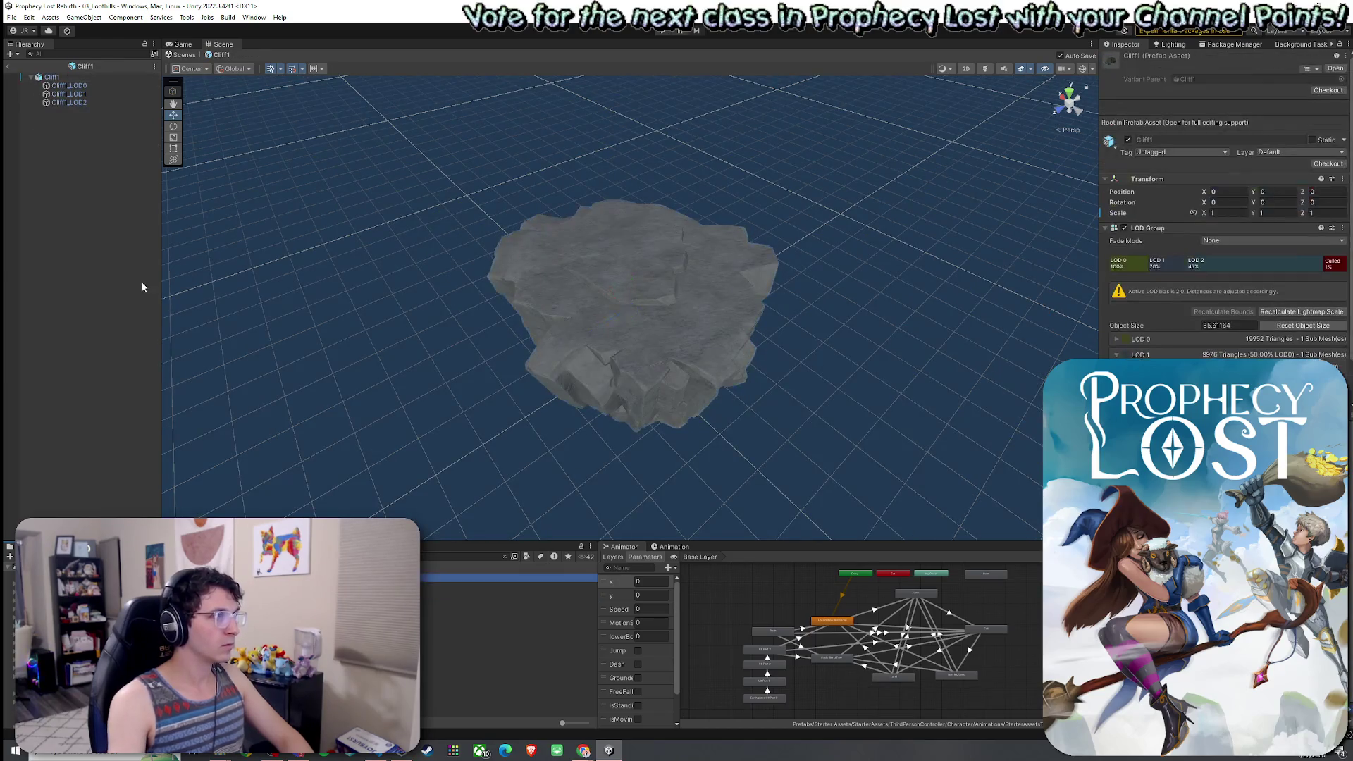
Select a Cliff1 LOD mesh, exit prefab mode, and select the Procedural Generation folder.
left_click(48, 77)
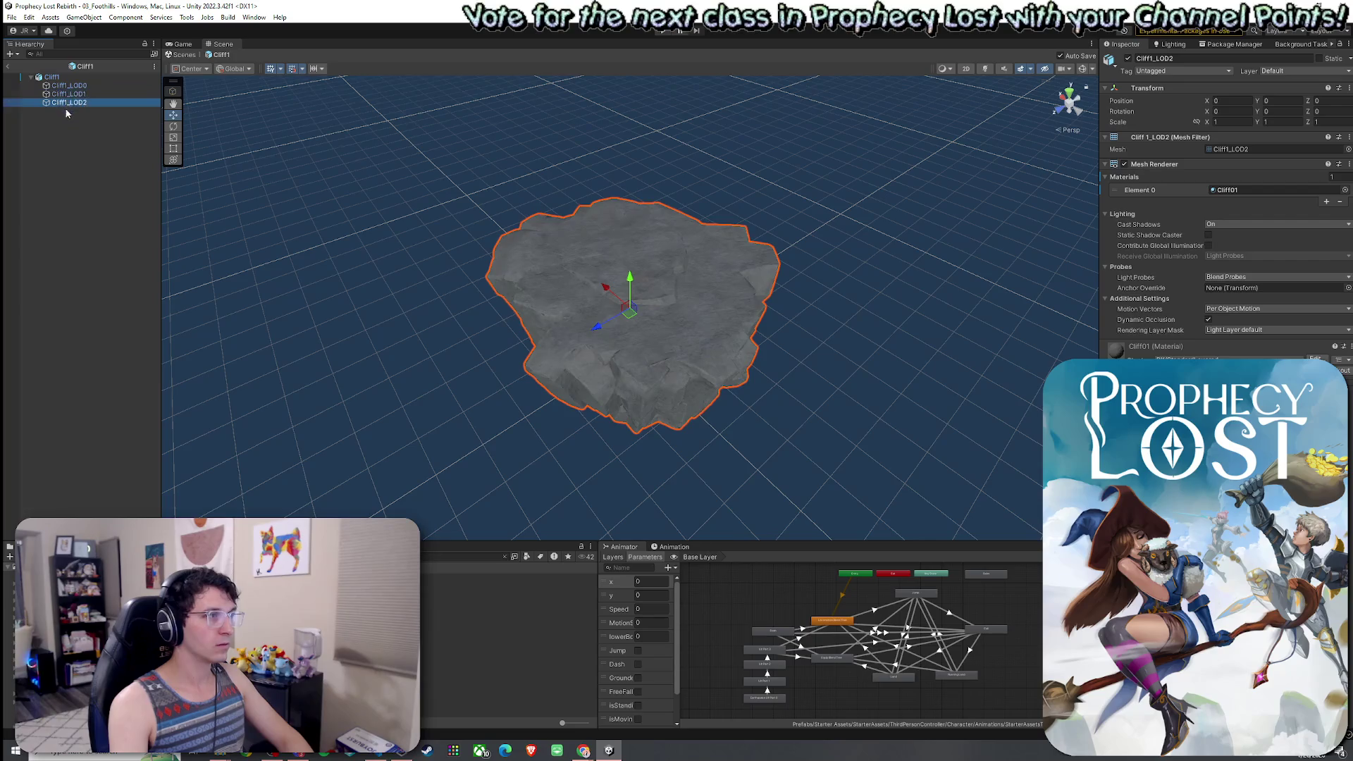
left_click(7, 65)
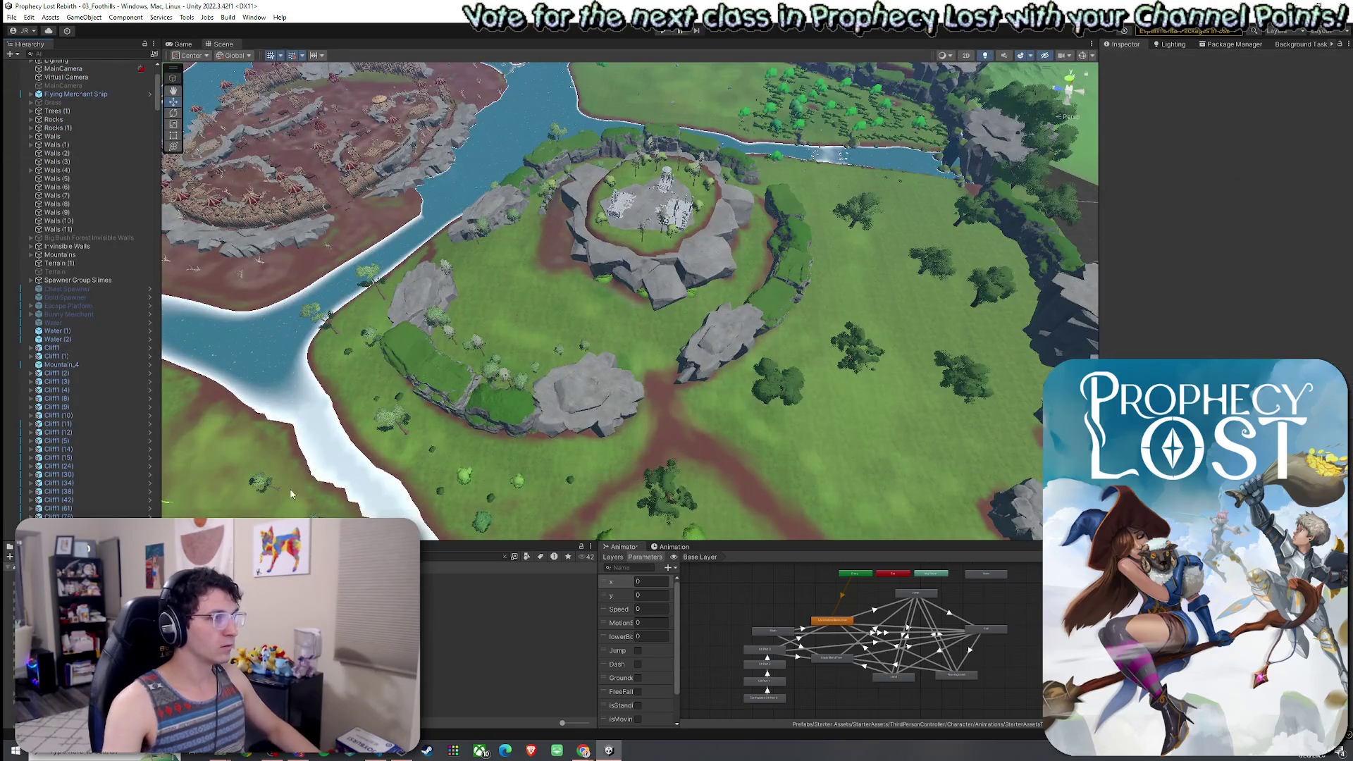
left_click(503, 558)
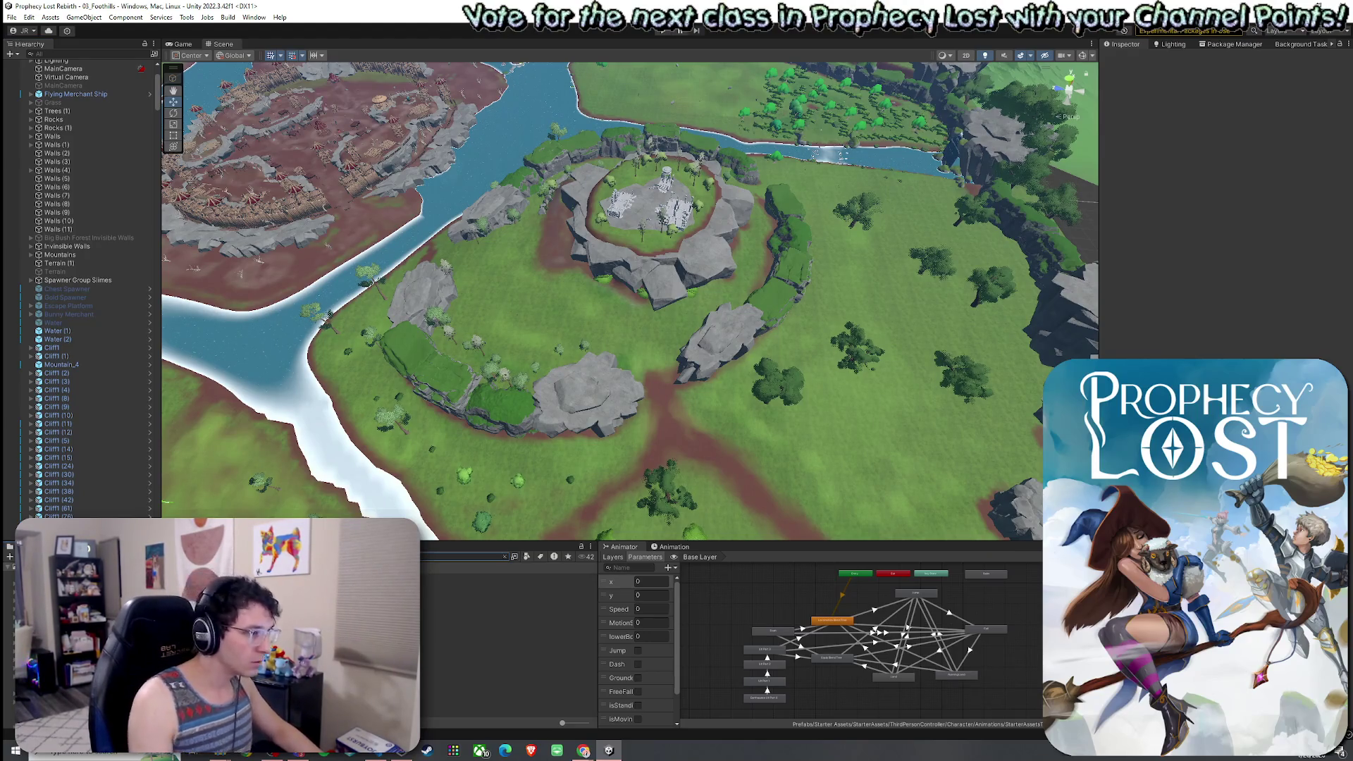
left_click(494, 603)
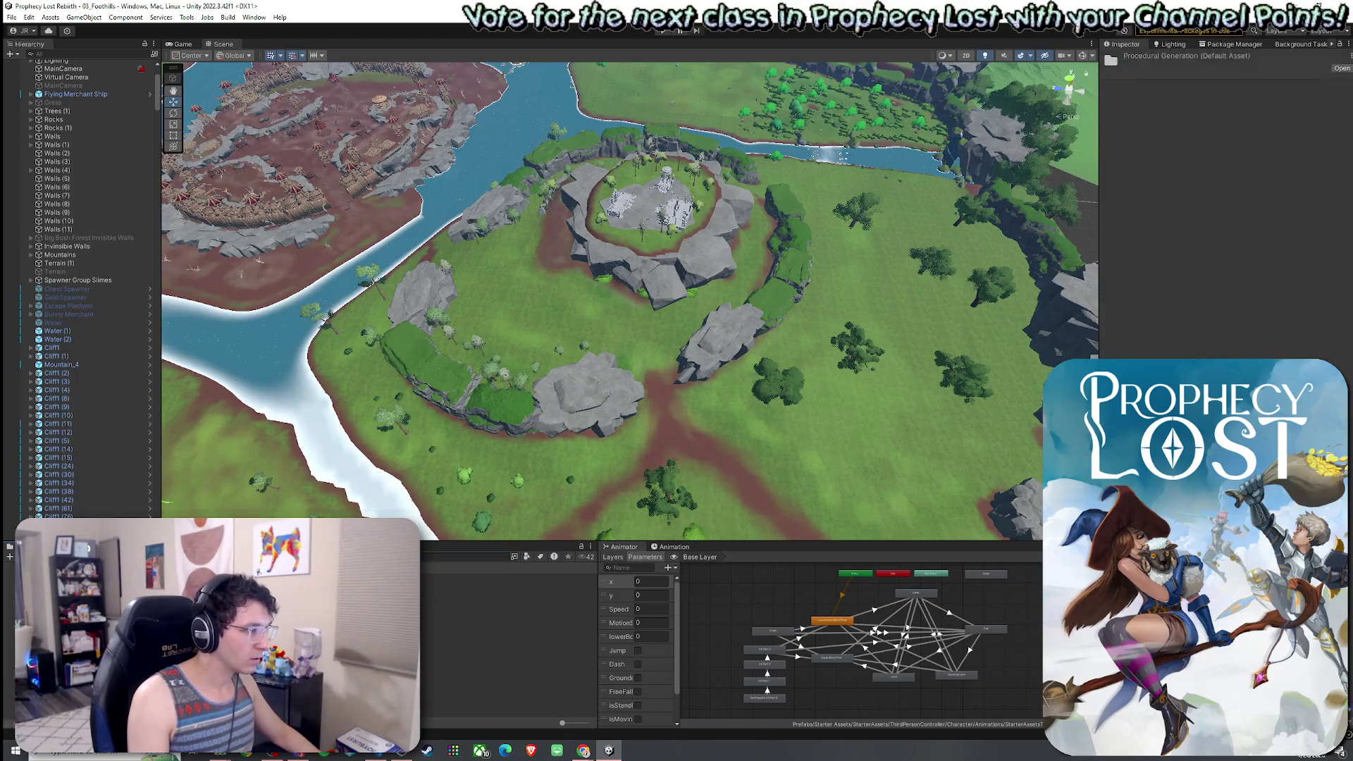
Open the 3by3 Module 1 prefab and orbit to a higher, wider view.
double_click(507, 578)
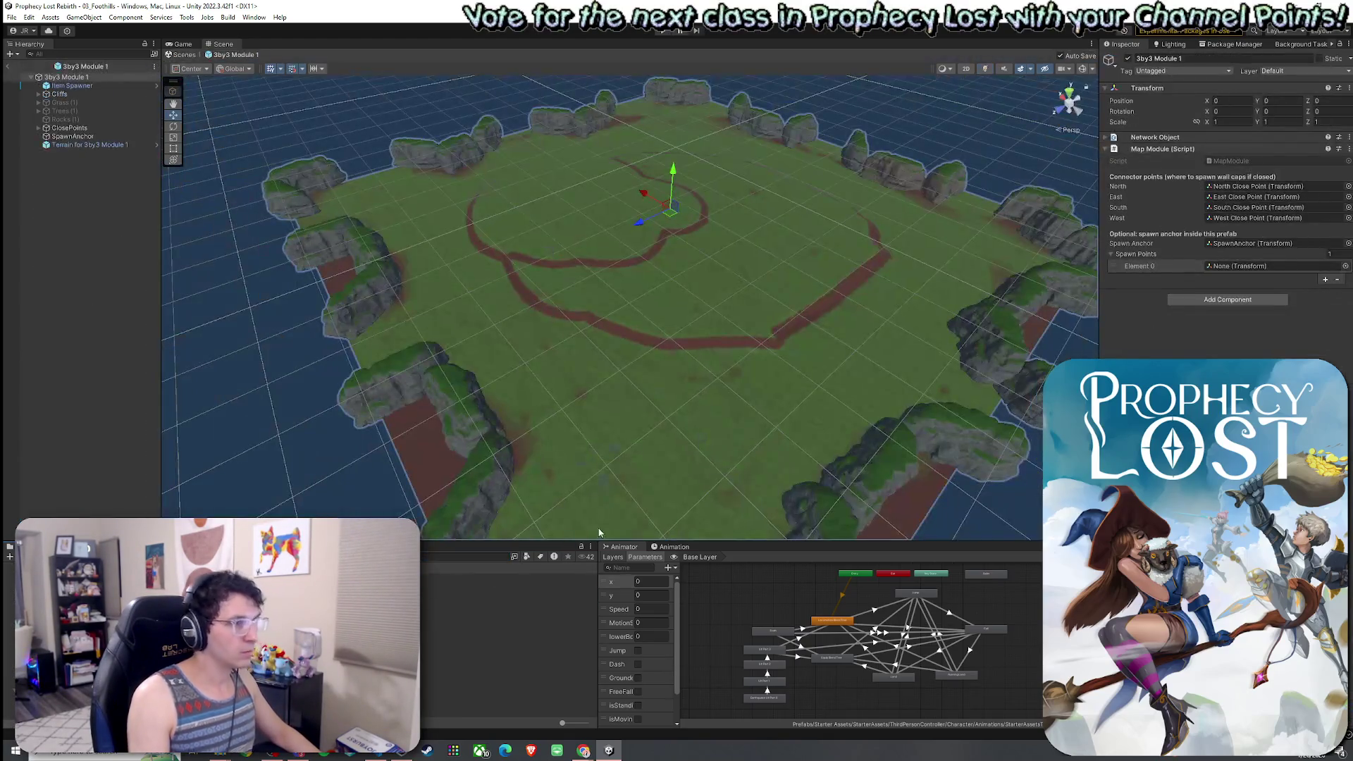
left_click_drag(686, 316, 712, 299)
scroll(635, 369, "up", 5)
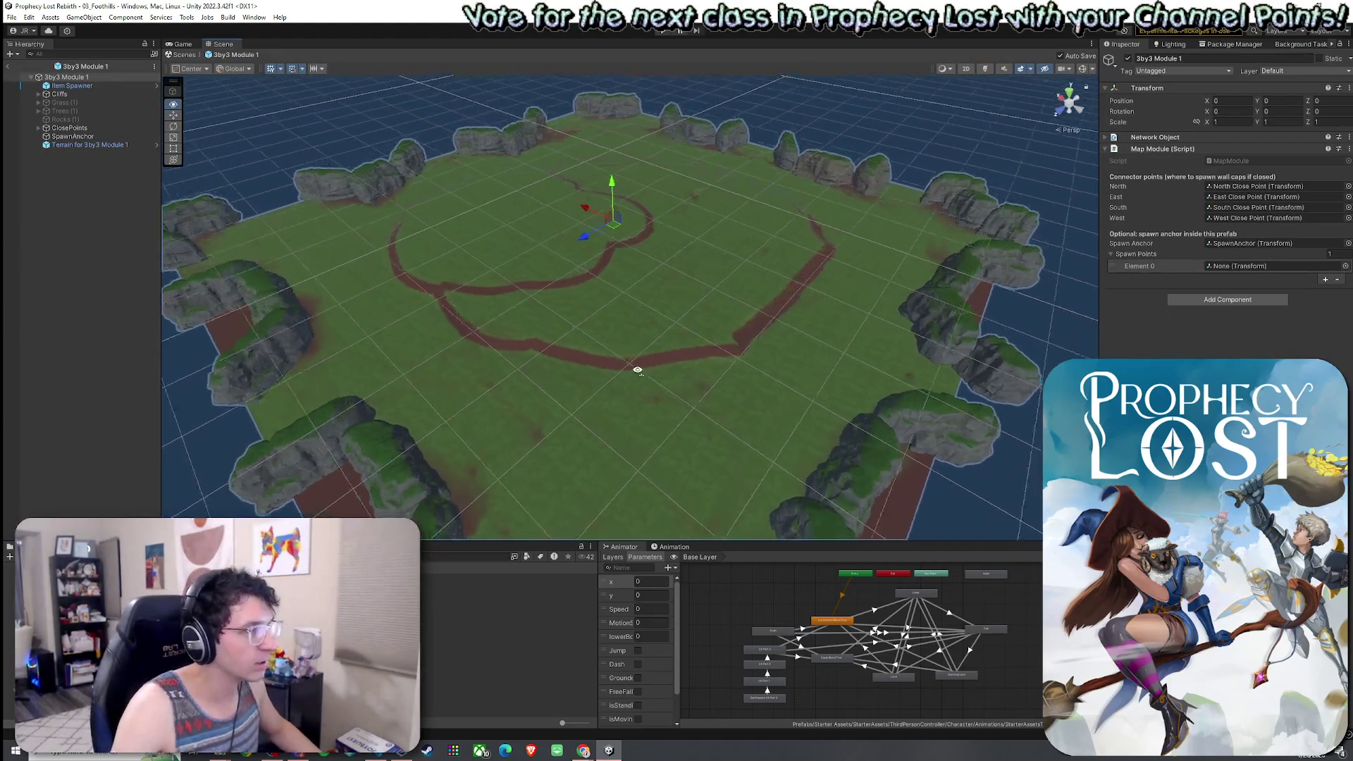
scroll(638, 380, "up", 5)
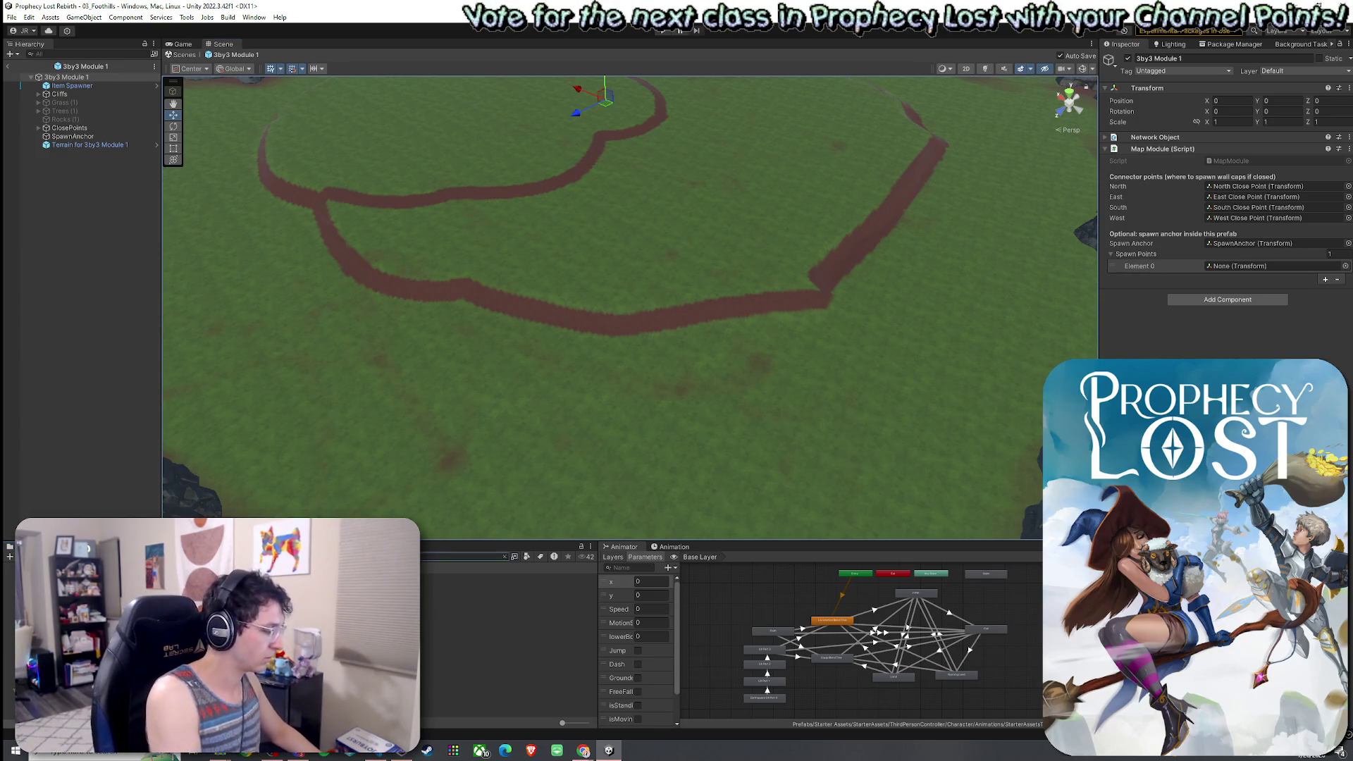
Drag the Cliff1 prefab into the module, save, and flatten it to about 0.23 Y scale.
left_click(526, 556)
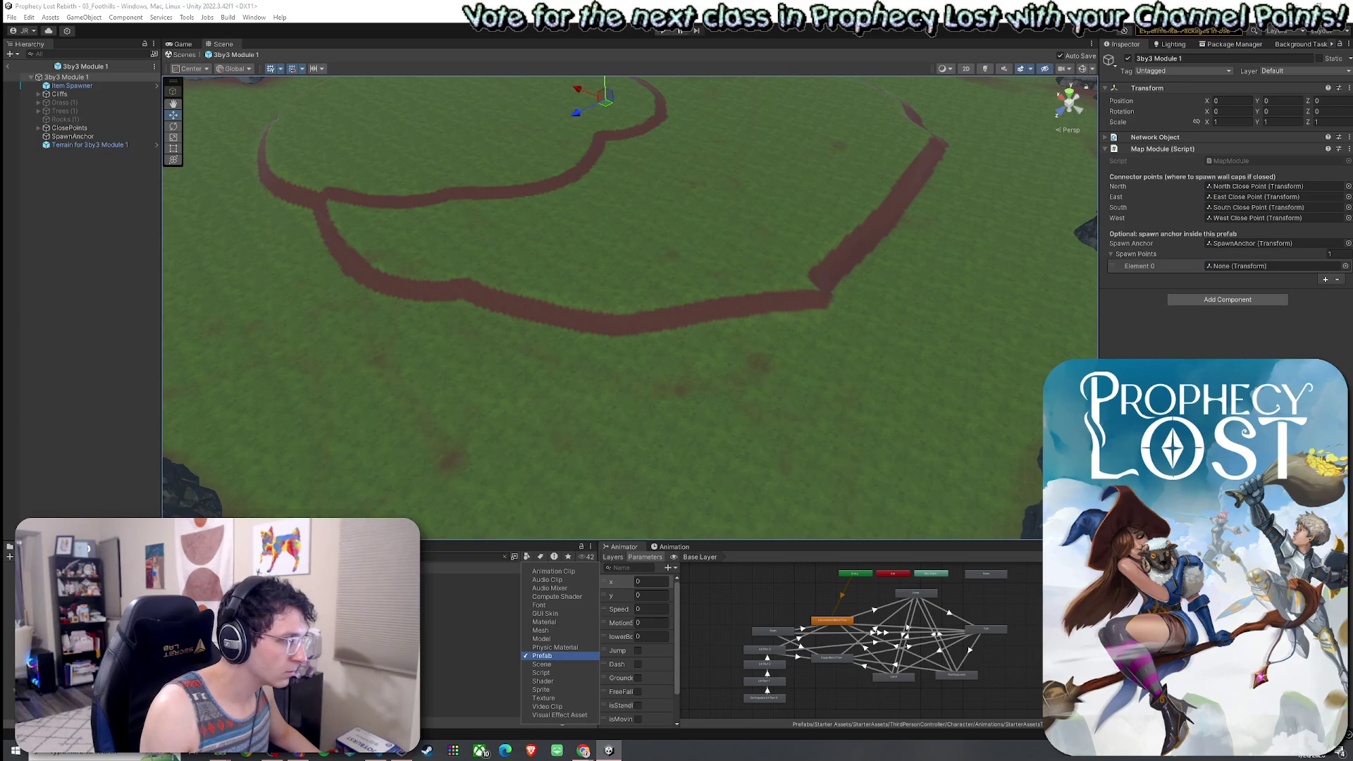
left_click(542, 656)
left_click(493, 594)
mouse_move(493, 594)
left_mouse_down()
mouse_move(544, 336)
mouse_move(485, 334)
mouse_move(538, 193)
mouse_move(518, 197)
mouse_move(532, 309)
mouse_move(534, 291)
left_mouse_up()
key("ctrl+s")
key("r")
mouse_move(543, 292)
left_mouse_down()
mouse_move(548, 313)
mouse_move(544, 260)
left_mouse_up()
key("w")
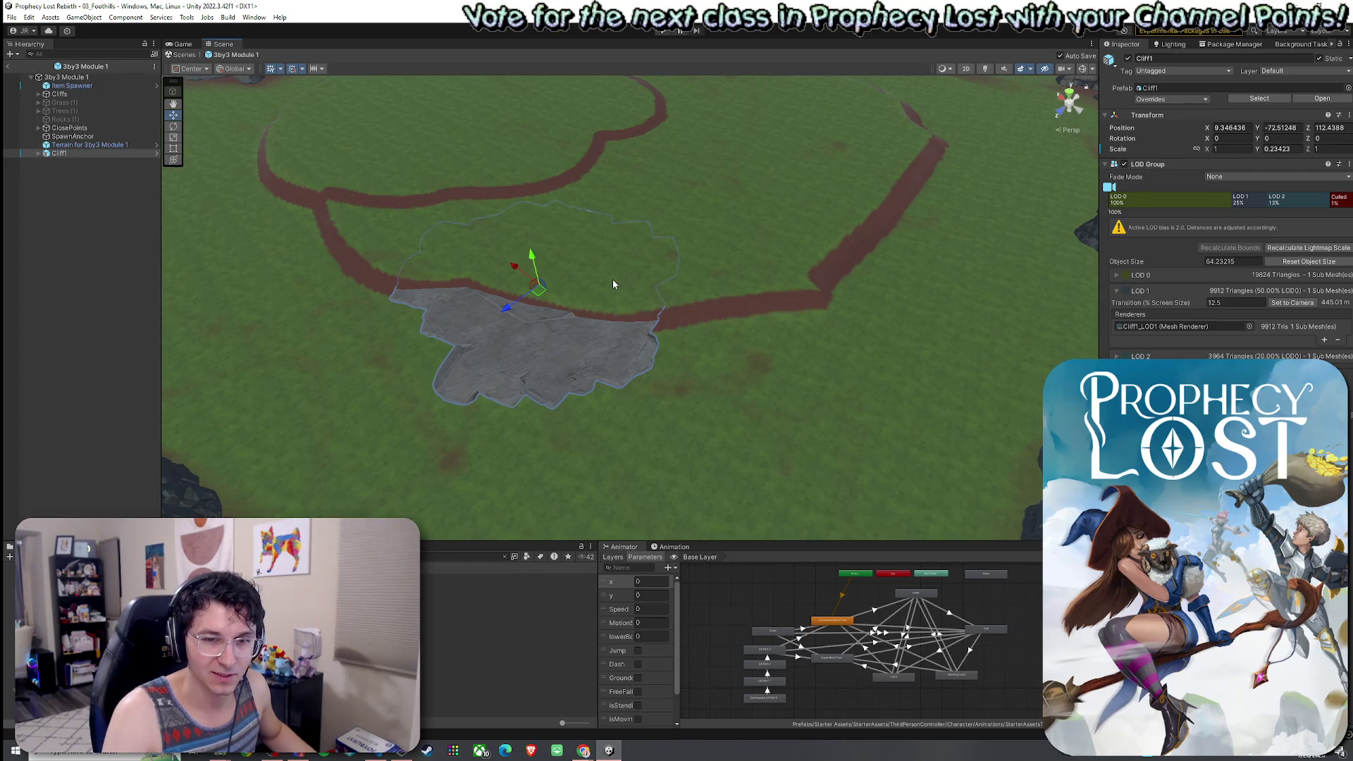
Shift Cliff1 slightly across the terrain and fine-tune its height, saving the module.
mouse_move(566, 289)
left_mouse_down()
mouse_move(536, 351)
mouse_move(490, 356)
mouse_move(631, 294)
mouse_move(547, 266)
mouse_move(520, 281)
mouse_move(507, 232)
mouse_move(483, 260)
mouse_move(737, 217)
mouse_move(748, 231)
mouse_move(740, 222)
left_mouse_up()
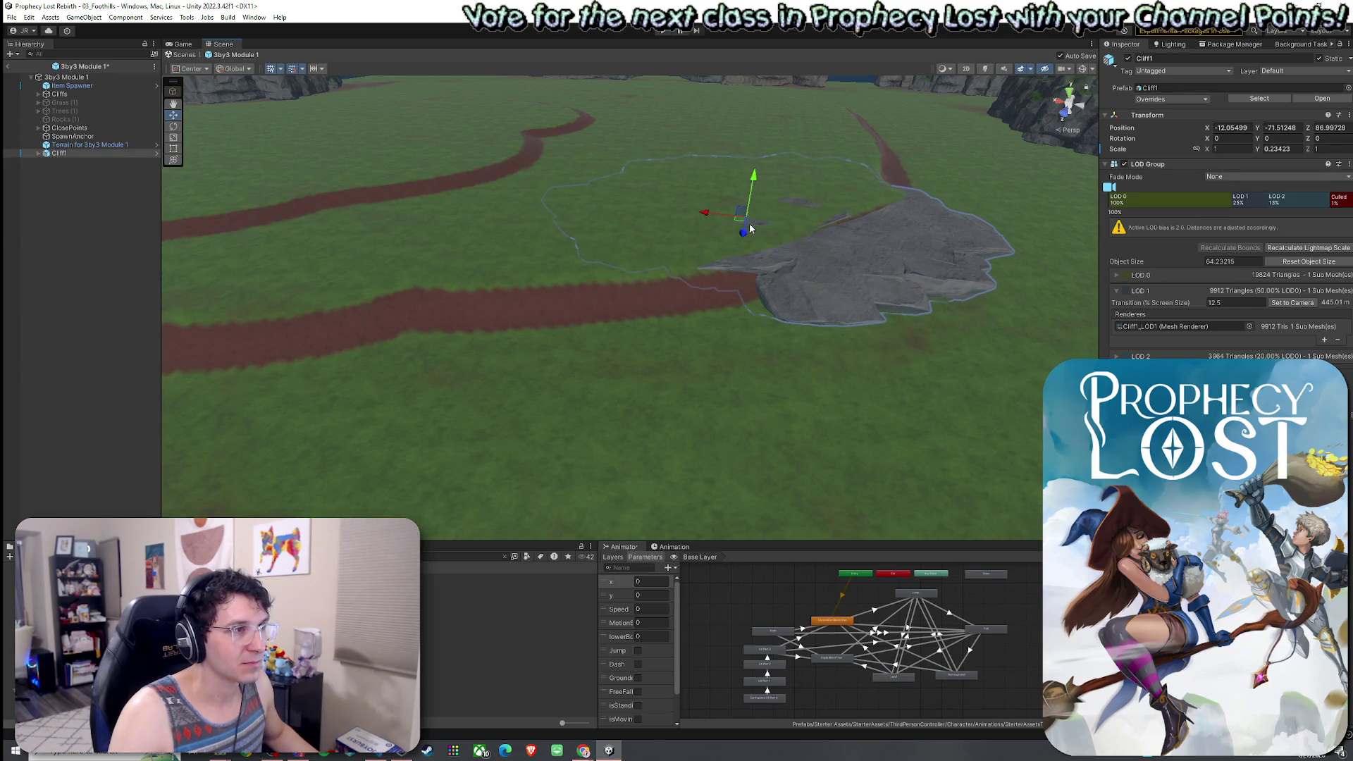
mouse_move(774, 287)
left_mouse_down()
mouse_move(808, 237)
mouse_move(846, 287)
mouse_move(497, 279)
mouse_move(748, 298)
left_mouse_up()
left_click_drag(643, 246, 643, 244)
key("ctrl+s")
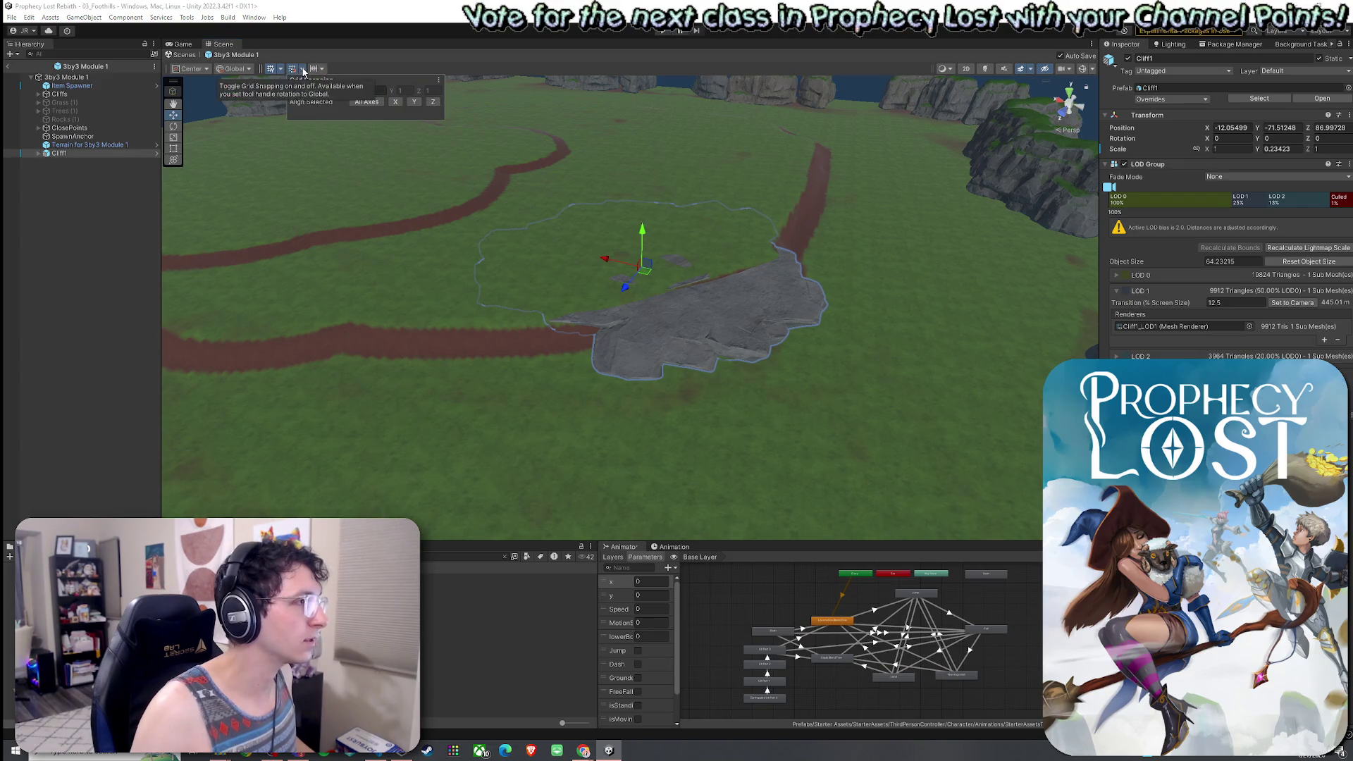
left_click_drag(641, 231, 643, 234)
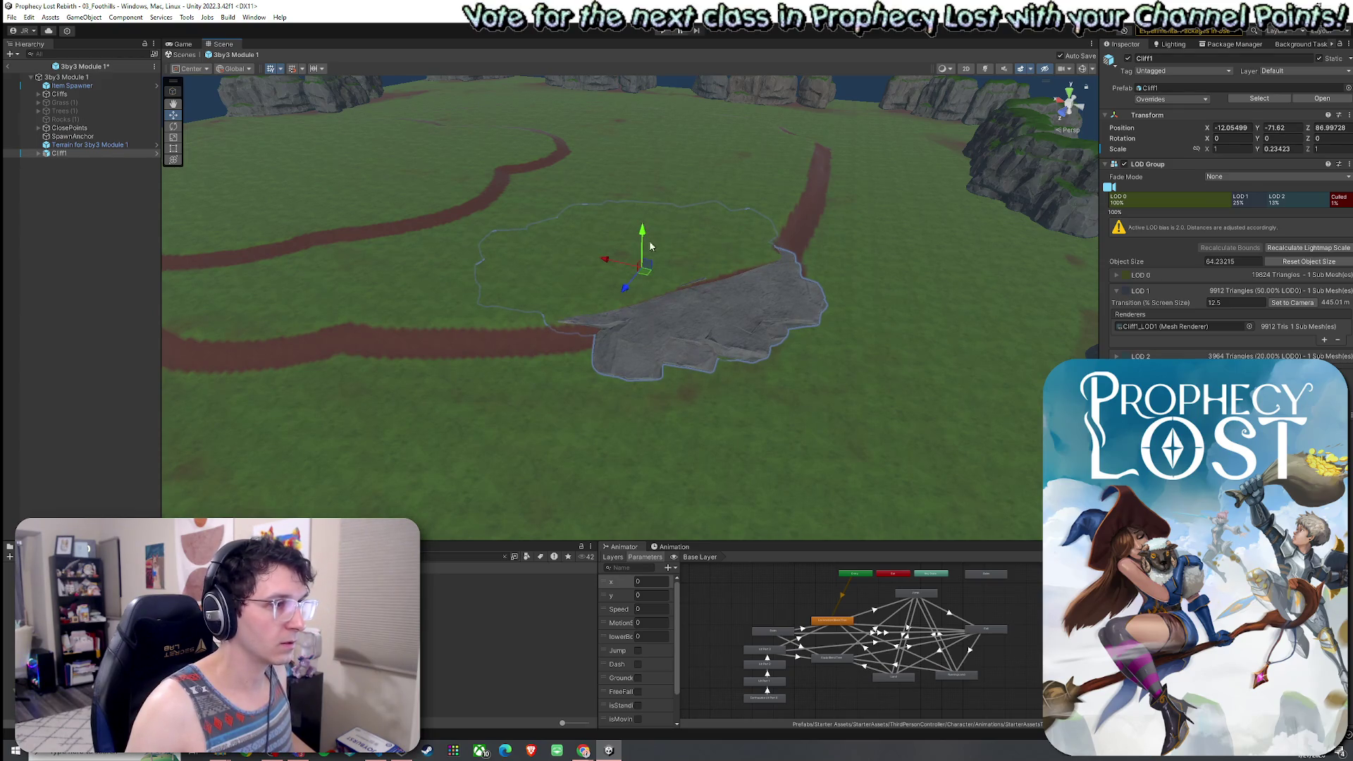
key("ctrl+s")
Rotate Cliff1 about 57 degrees and slide it beside the dirt path, then save.
mouse_move(659, 289)
left_mouse_down()
mouse_move(564, 314)
mouse_move(649, 242)
mouse_move(699, 258)
left_mouse_up()
key("w")
key("ctrl+s")
mouse_move(719, 310)
left_mouse_down()
mouse_move(703, 247)
mouse_move(520, 281)
mouse_move(423, 372)
mouse_move(432, 331)
mouse_move(386, 303)
mouse_move(492, 241)
mouse_move(613, 214)
mouse_move(691, 218)
mouse_move(688, 262)
left_mouse_up()
key("r")
key("ctrl+s")
Lower Cliff1 into the ground to Y -78.01 and save the module.
scroll(687, 272, "down", 5)
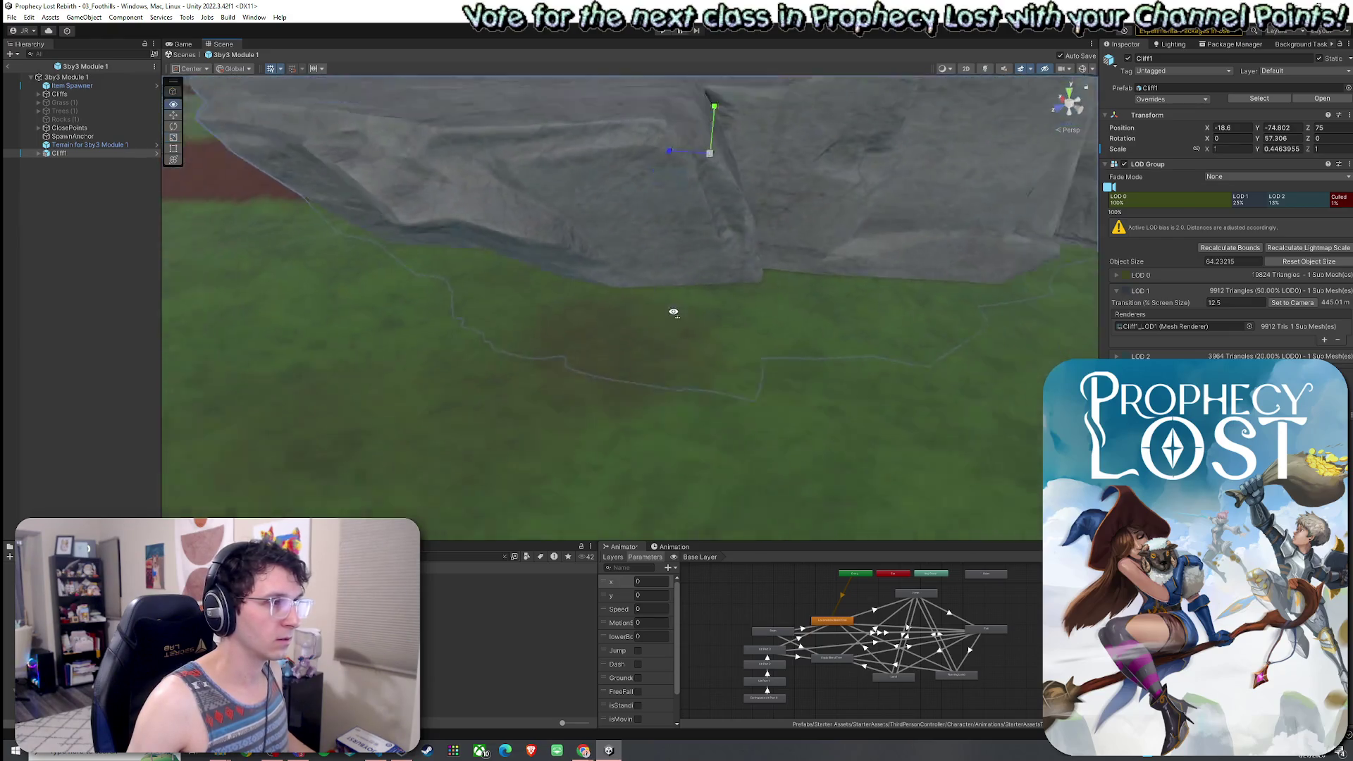
key("w")
left_click_drag(668, 131, 667, 165)
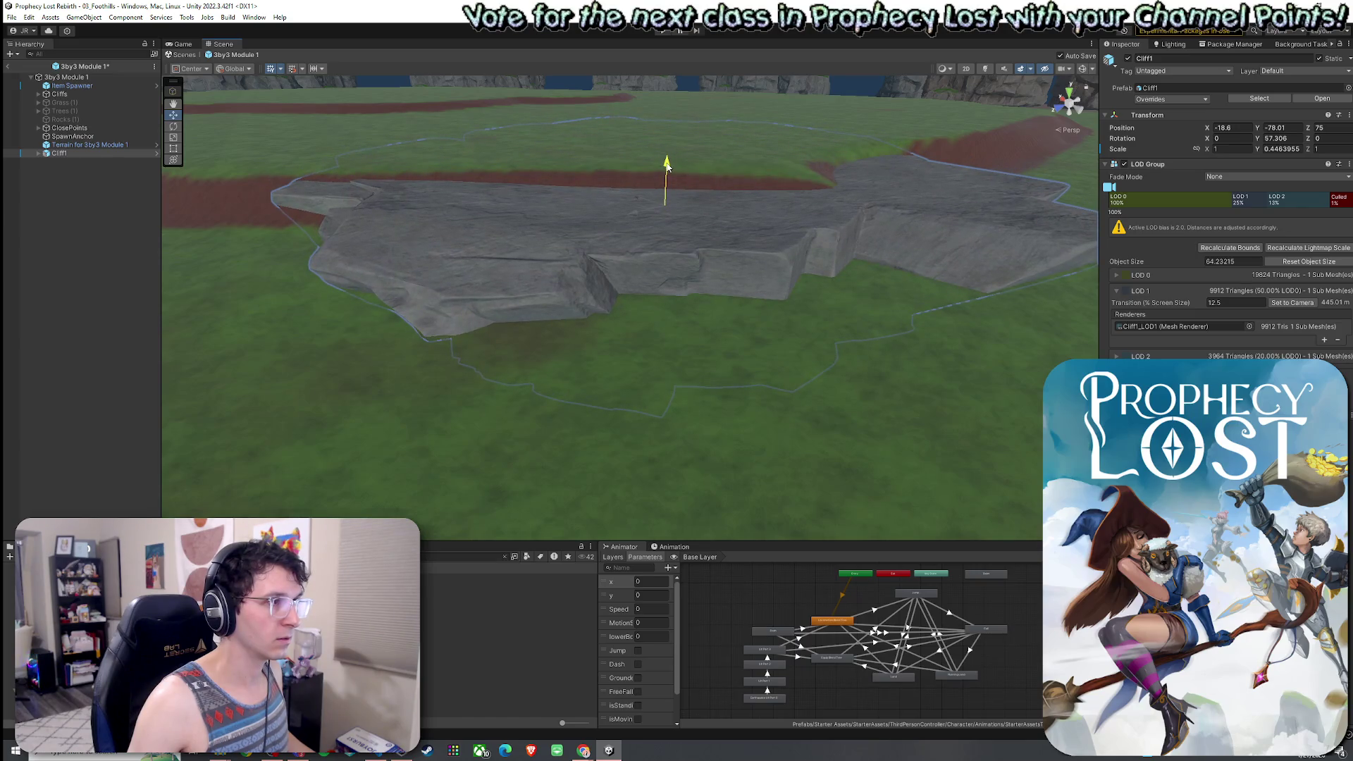
key("ctrl+s")
mouse_move(645, 243)
left_mouse_down()
mouse_move(477, 265)
mouse_move(483, 241)
mouse_move(162, 229)
left_mouse_up()
Duplicate Cliff1 and move the copy along the path to X -24.84, Z 34.24.
left_click(59, 154)
key("ctrl+d")
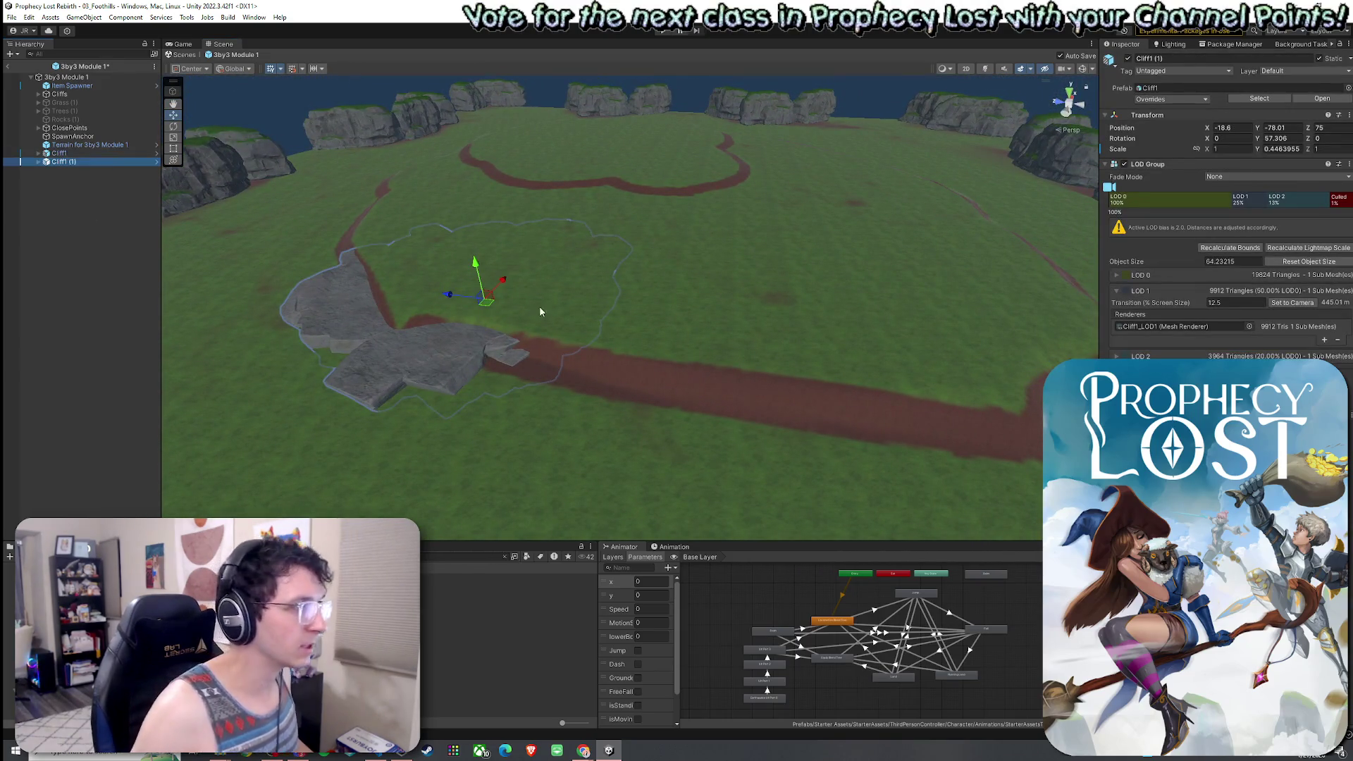
mouse_move(490, 306)
left_mouse_down()
mouse_move(713, 351)
mouse_move(698, 348)
left_mouse_up()
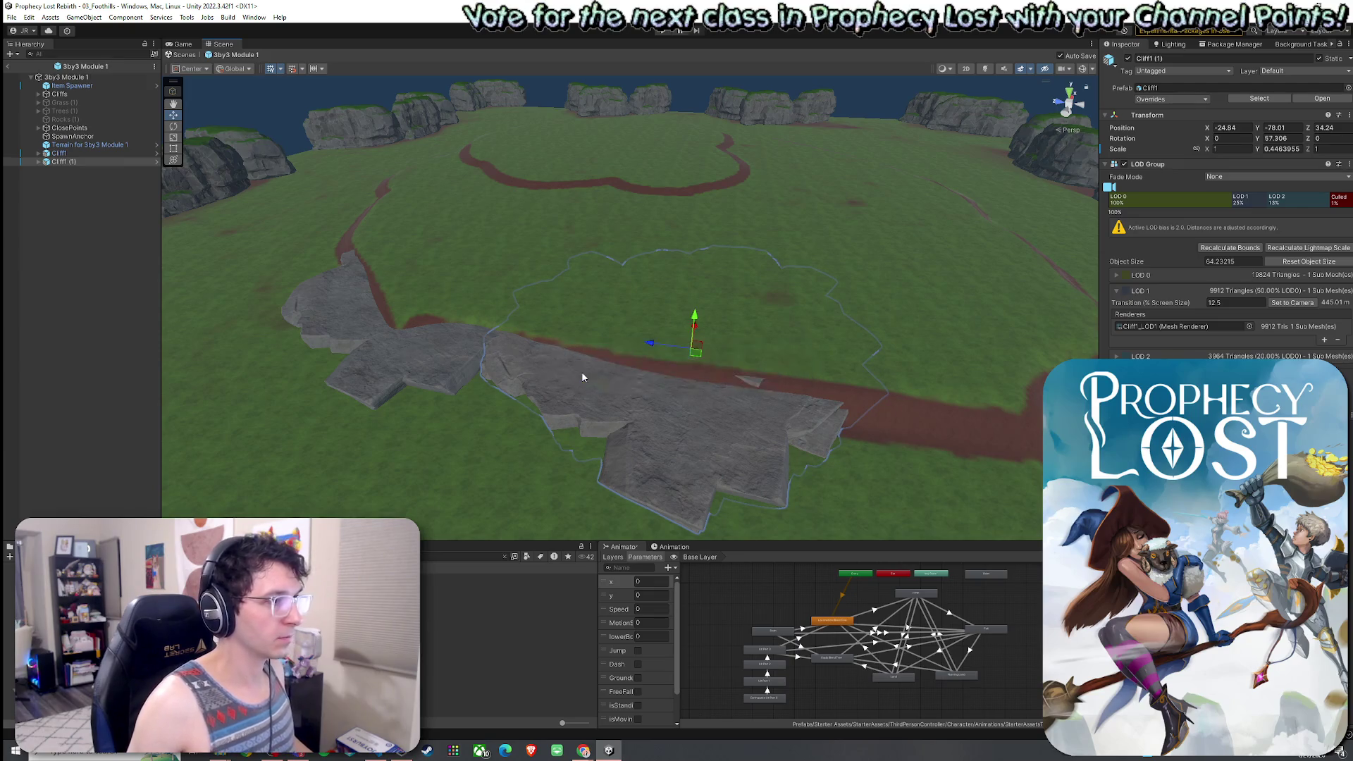
Exit module editing back to the full Foothills scene and start a project search.
left_click(11, 16)
left_click(53, 73)
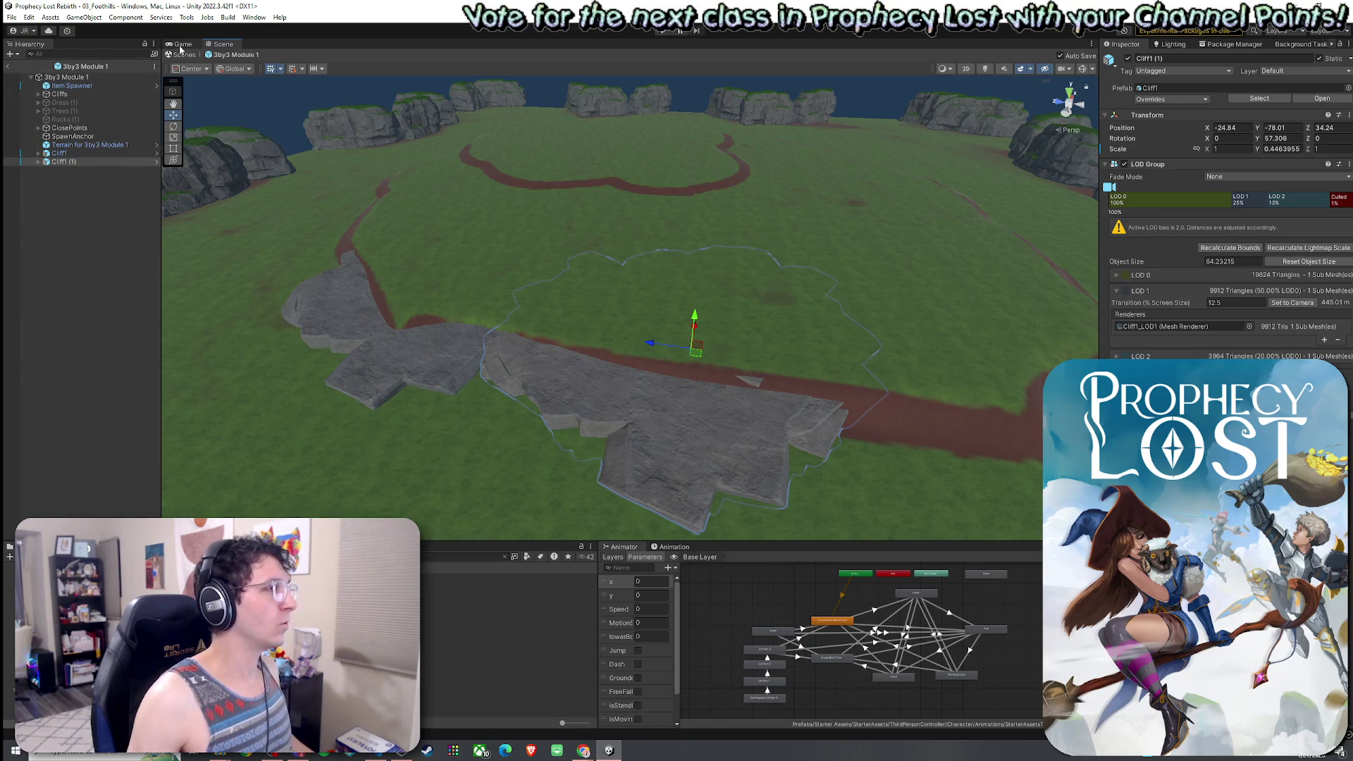
left_click(8, 67)
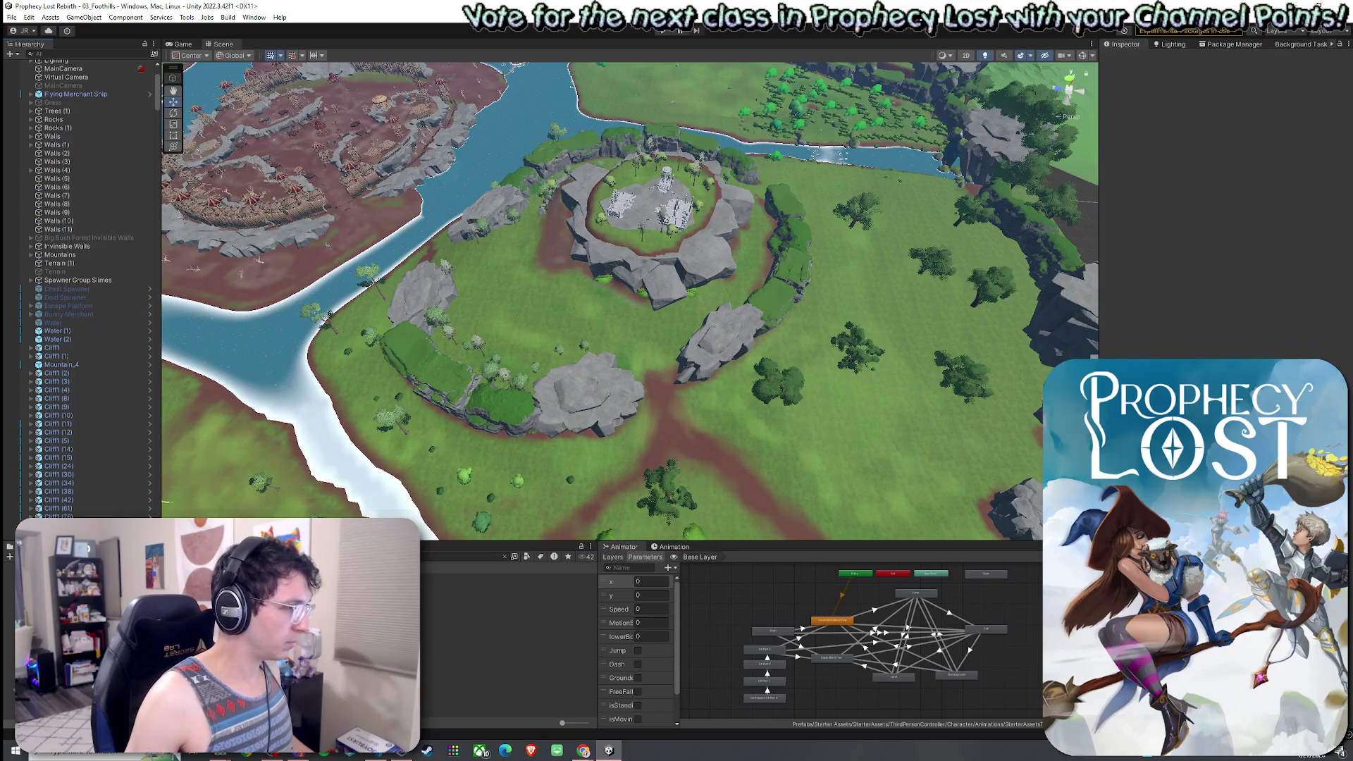
left_click(465, 557)
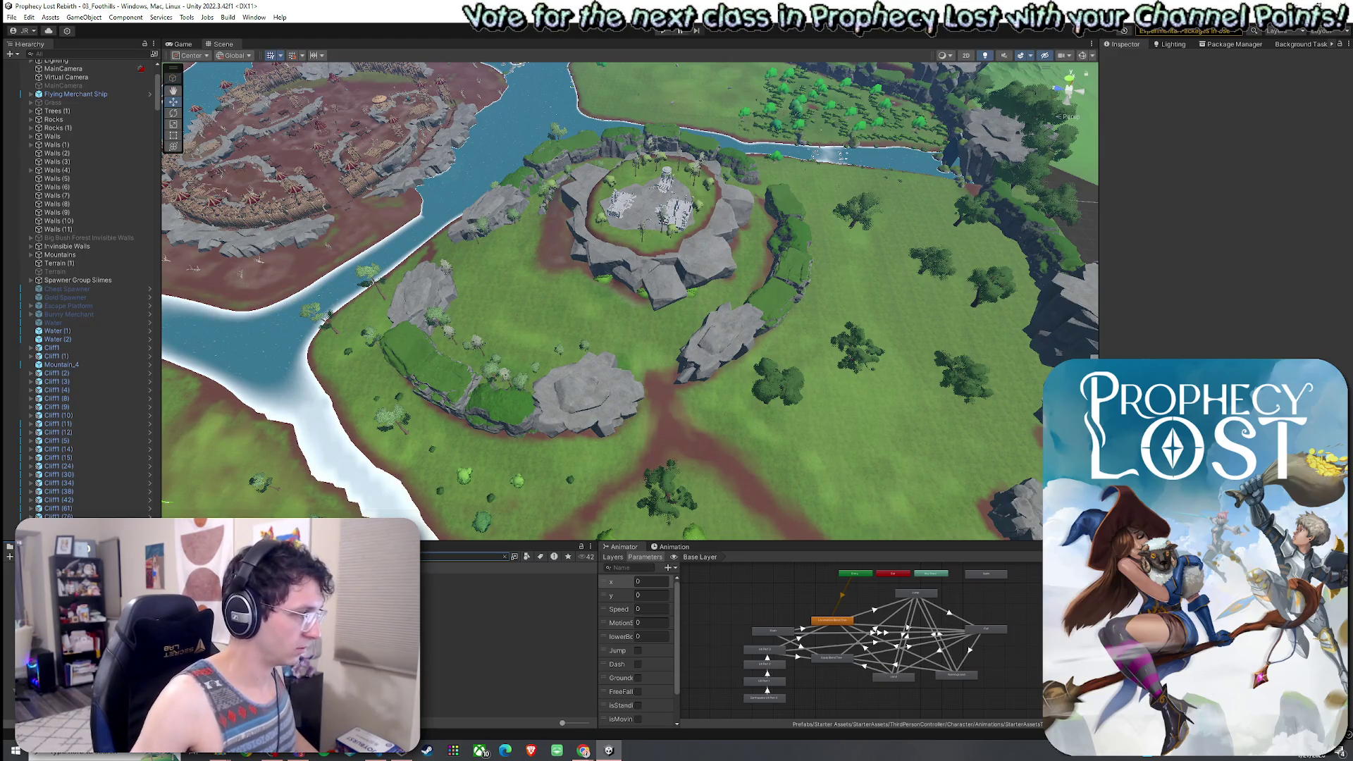
Find the Scenes folder in the Project panel and load 05_Forest_Procedural.
mouse_move(451, 587)
left_mouse_down()
mouse_move(404, 433)
mouse_move(518, 352)
mouse_move(809, 270)
mouse_move(830, 177)
mouse_move(853, 191)
mouse_move(915, 151)
mouse_move(409, 456)
left_mouse_up()
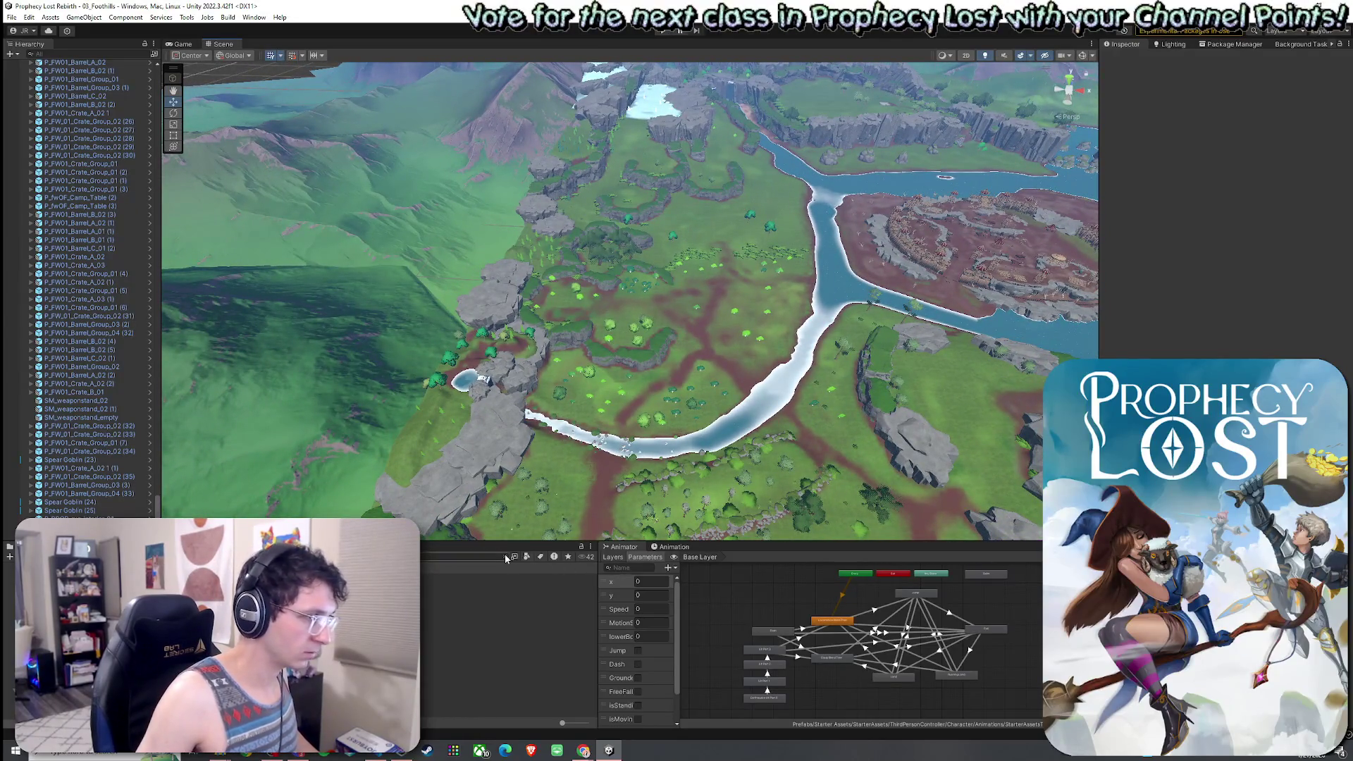
scroll(508, 642, "down", 10)
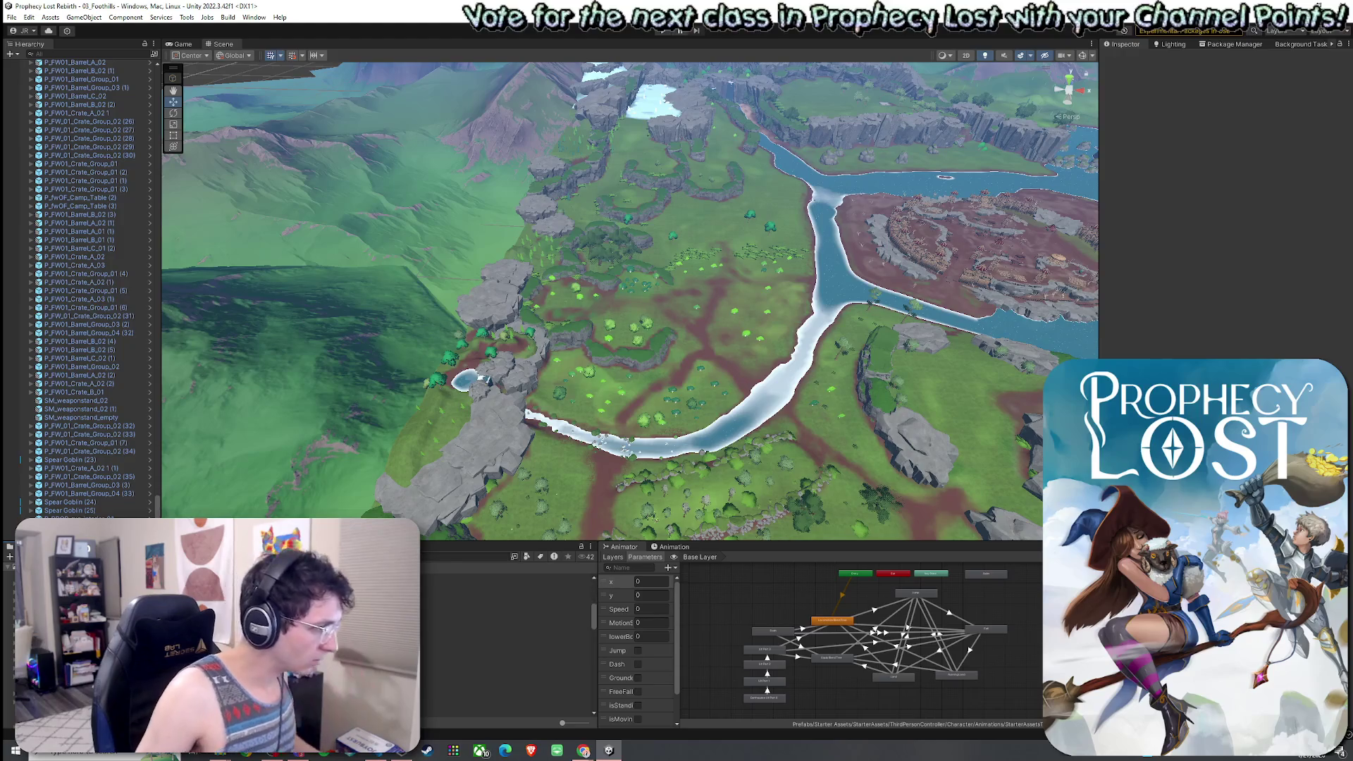
scroll(507, 641, "down", 2)
left_click(507, 612)
scroll(507, 641, "down", 3)
scroll(507, 641, "up", 3)
double_click(507, 655)
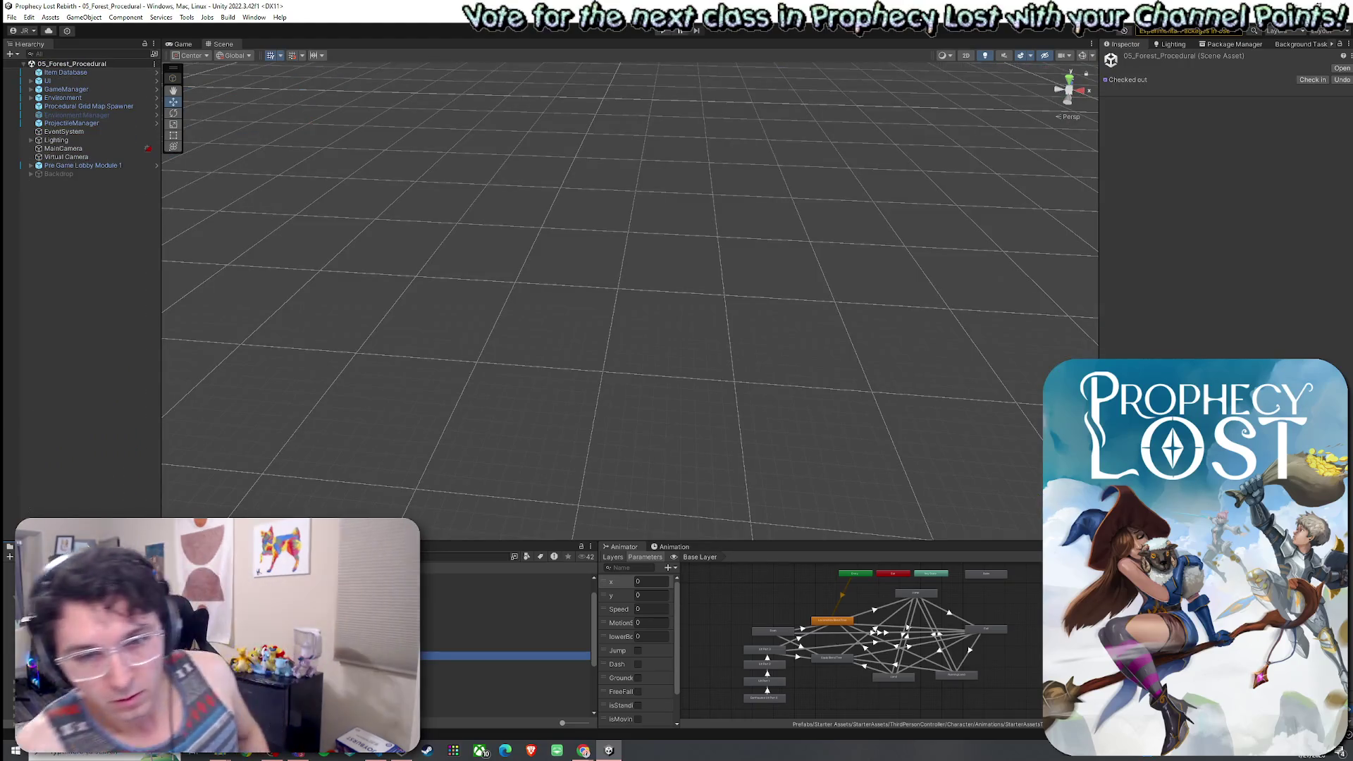
Search for 3by3 Module 1 and place it into the forest scene.
left_click(421, 560)
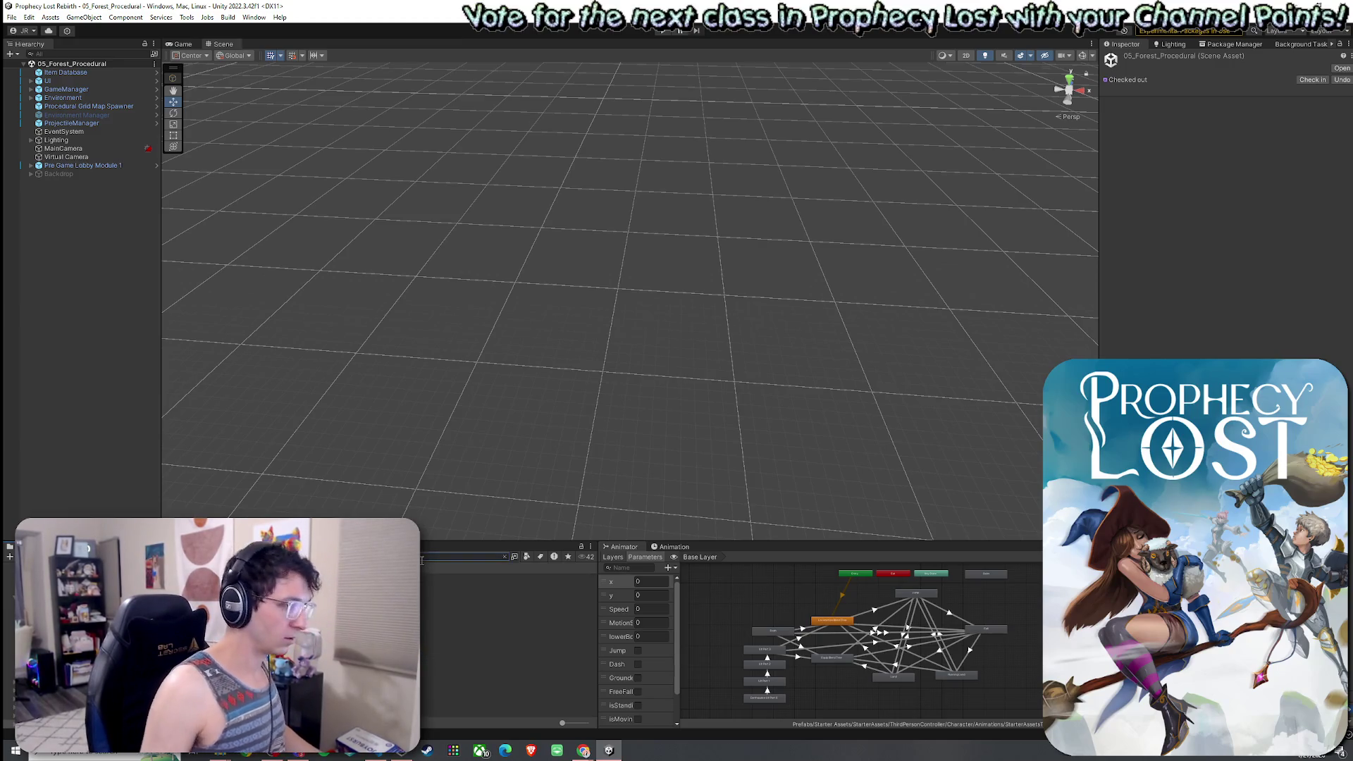
mouse_move(493, 585)
left_mouse_down()
mouse_move(585, 331)
mouse_move(596, 403)
mouse_move(649, 414)
mouse_move(676, 371)
mouse_move(812, 347)
mouse_move(799, 364)
mouse_move(505, 365)
mouse_move(734, 282)
mouse_move(755, 294)
mouse_move(740, 227)
mouse_move(749, 210)
mouse_move(785, 239)
mouse_move(775, 225)
left_mouse_up()
scroll(597, 415, "up", 6)
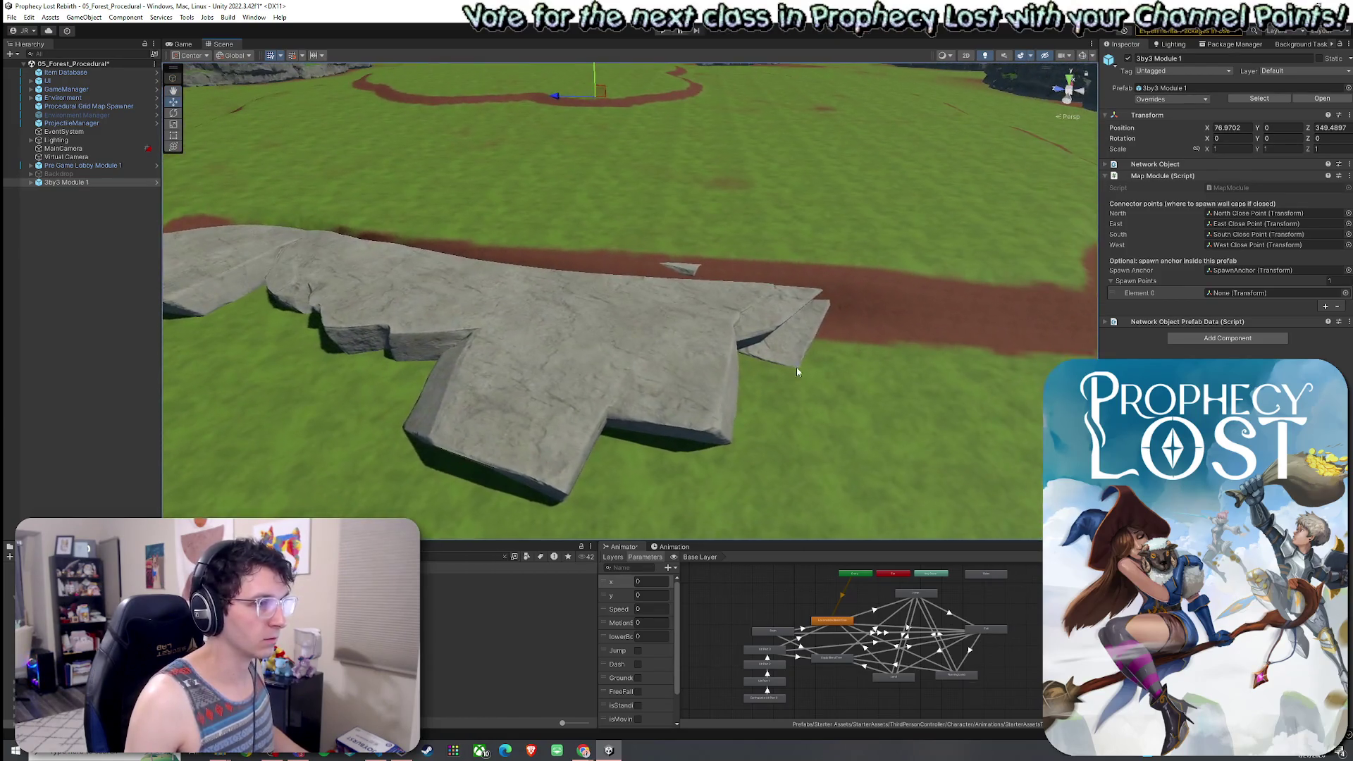
Rotate the Cliff1_LOD0 piece and lower it onto the terrain at Y 0.8.
left_click(799, 364)
key("e")
key("w")
mouse_move(675, 236)
left_mouse_down()
mouse_move(673, 265)
mouse_move(634, 292)
mouse_move(573, 293)
mouse_move(714, 310)
mouse_move(759, 332)
mouse_move(568, 392)
mouse_move(578, 296)
left_mouse_up()
left_click(581, 291)
Select and frame both Cliff1_LOD0 pieces, then inspect the LOD children in the Hierarchy.
left_click(581, 290)
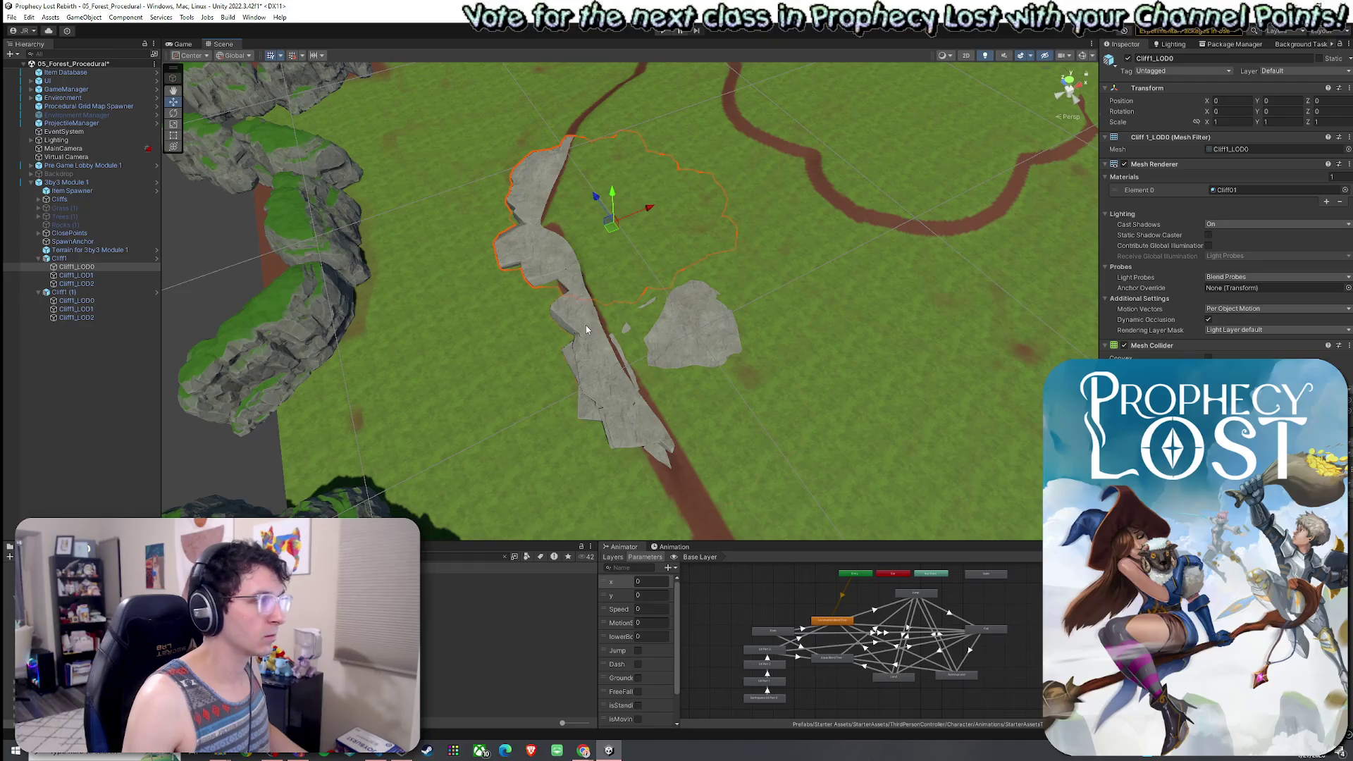
left_click(586, 324, "shift")
key("f")
left_click(77, 309)
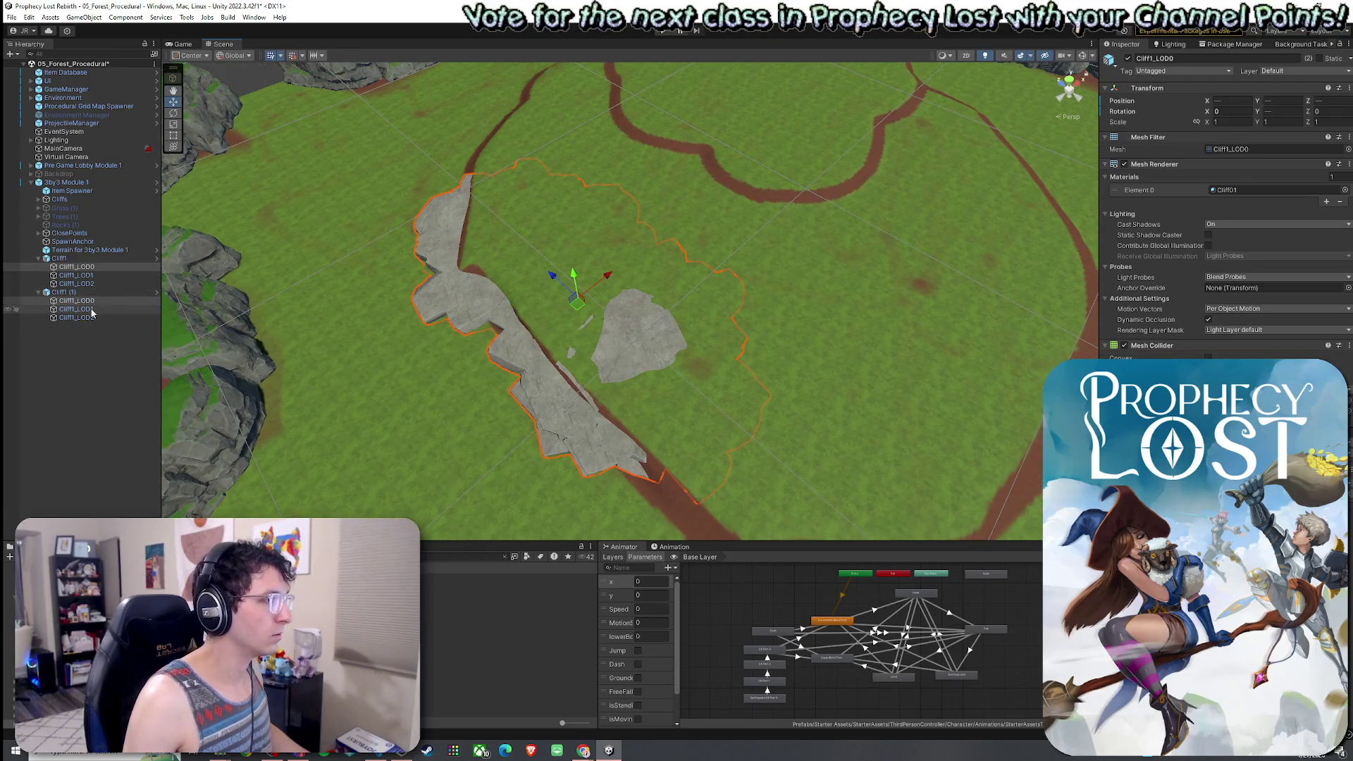
left_click(90, 317)
left_click(79, 300)
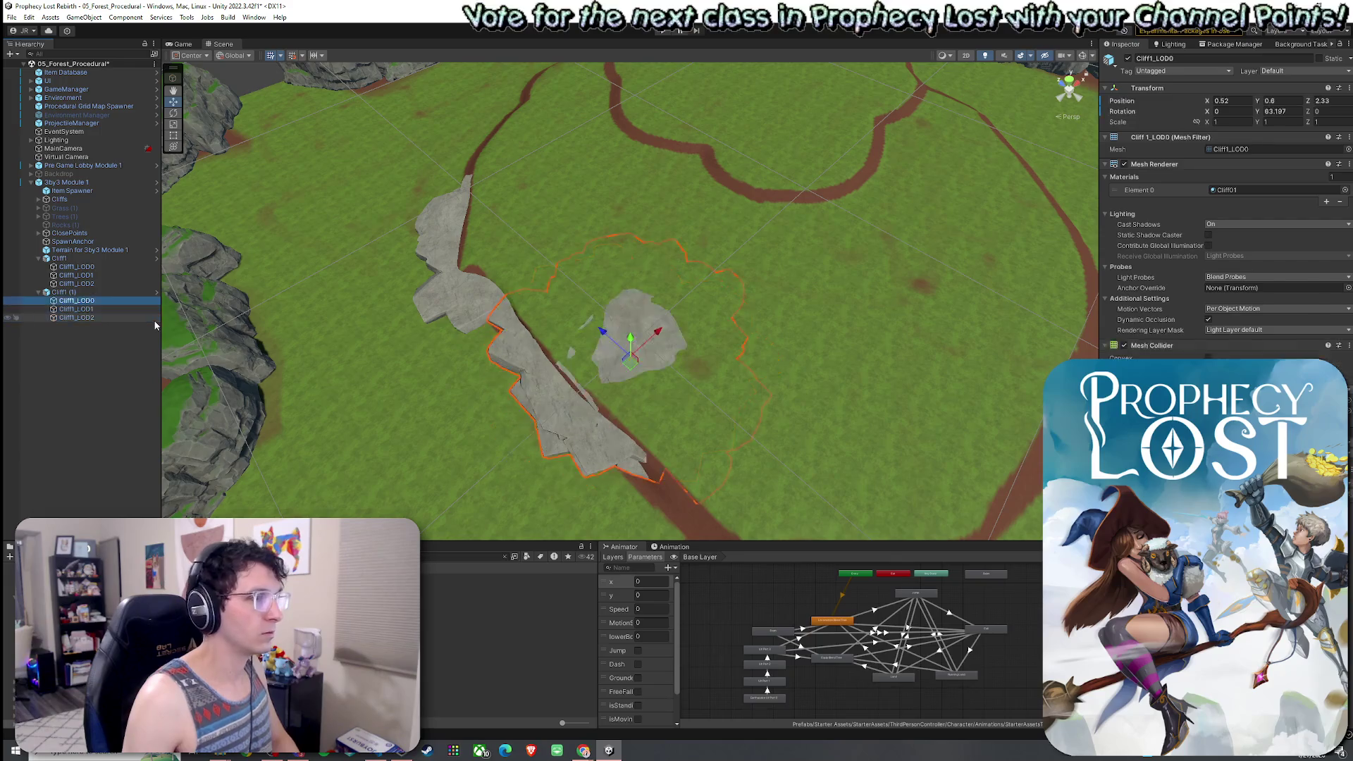
Delete the duplicate Cliff1 (1) and collapse the original Cliff1's children.
left_click(79, 292)
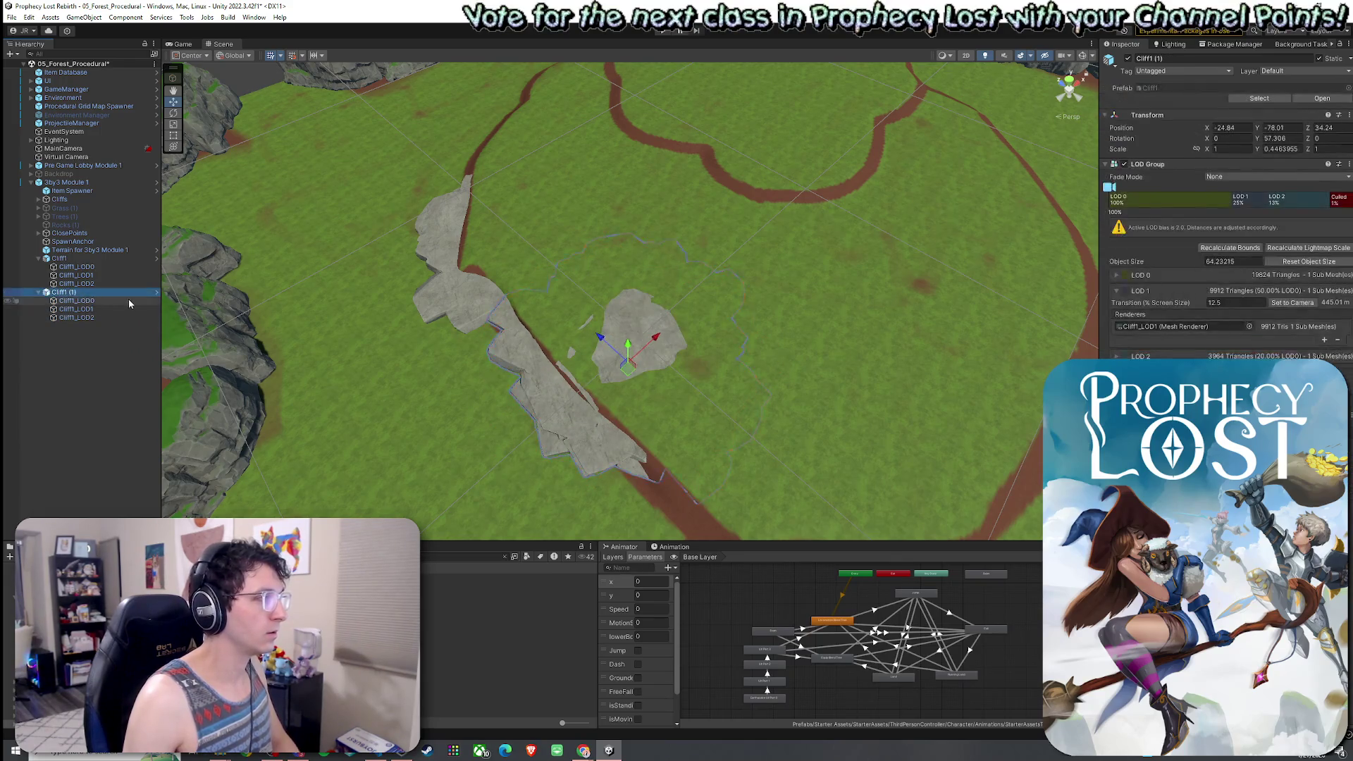
key("Delete")
left_click(107, 283)
key("Left")
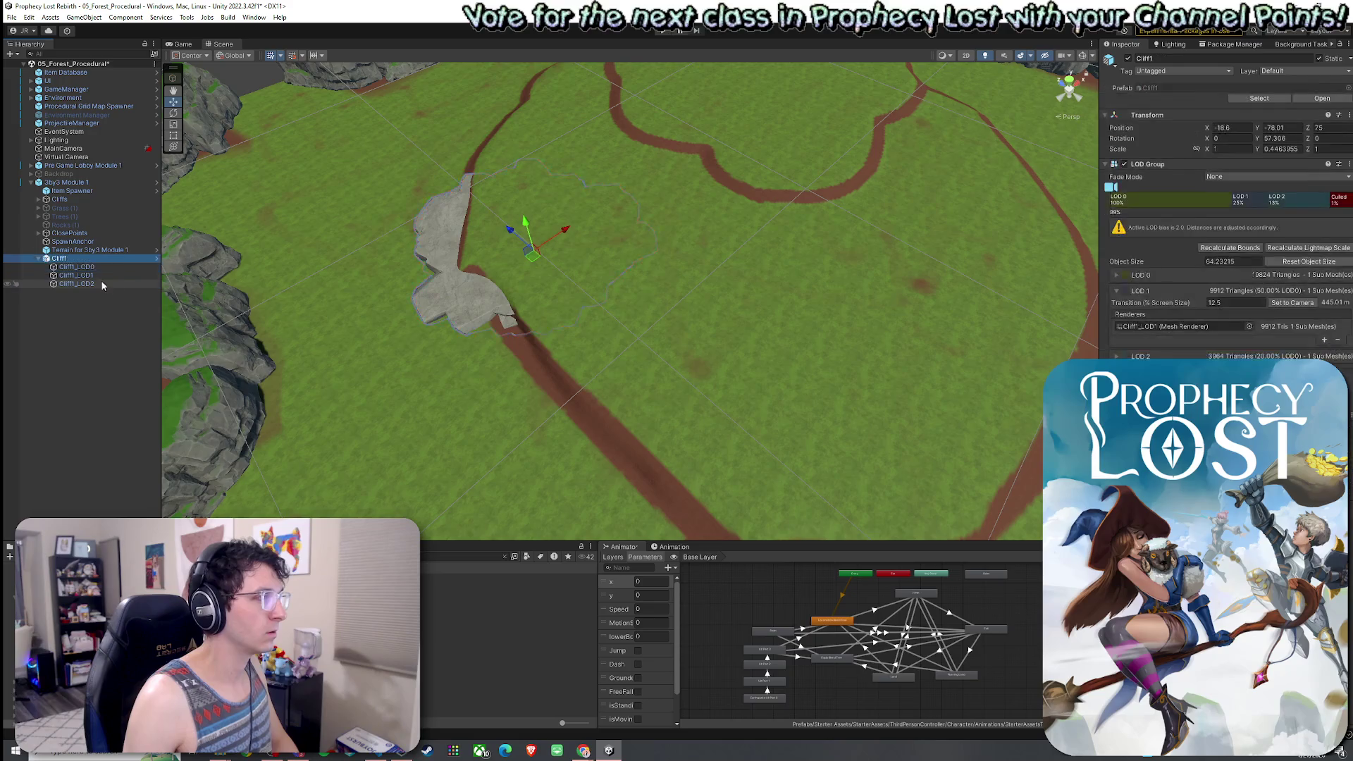
key("Left")
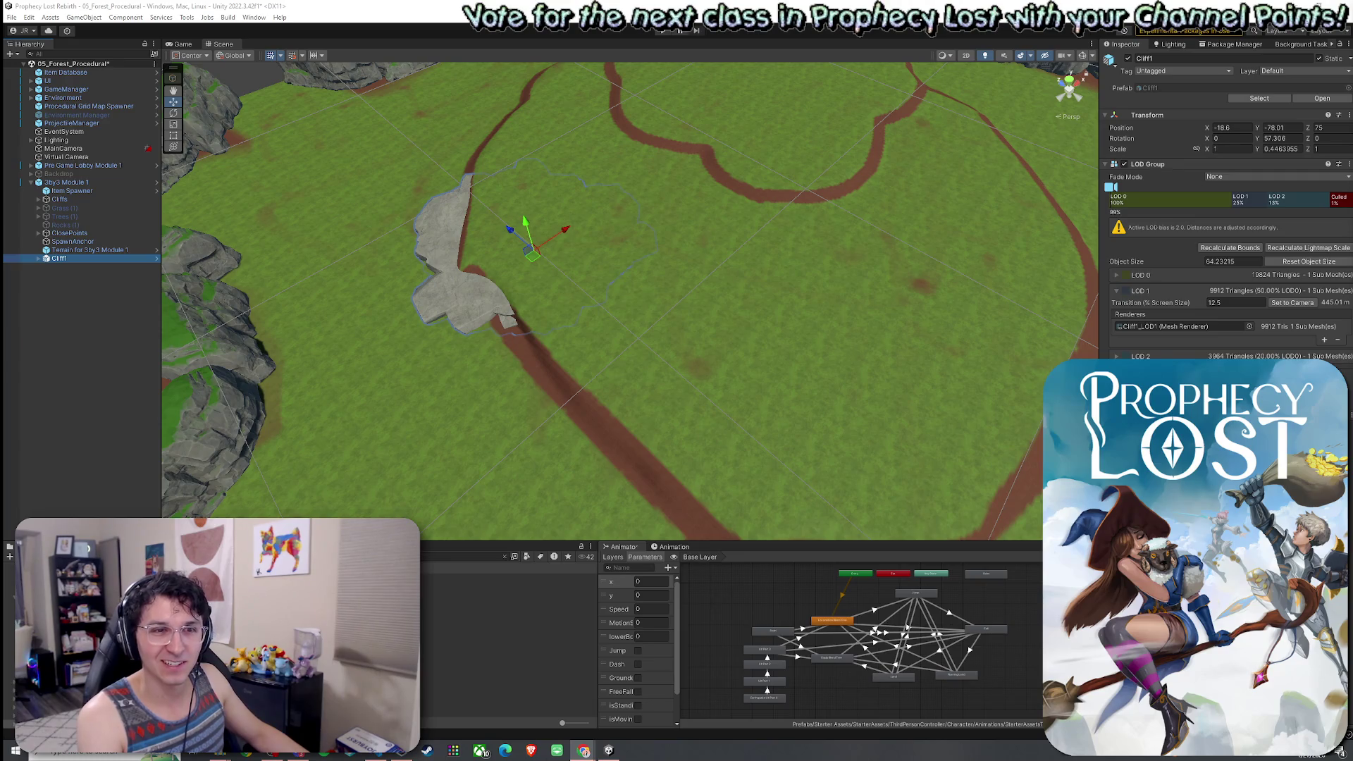
Orbit around the plateau and select the Cliff1 rock, collapsing its pieces.
mouse_move(891, 347)
left_mouse_down()
mouse_move(625, 429)
mouse_move(656, 399)
mouse_move(634, 395)
mouse_move(681, 382)
left_mouse_up()
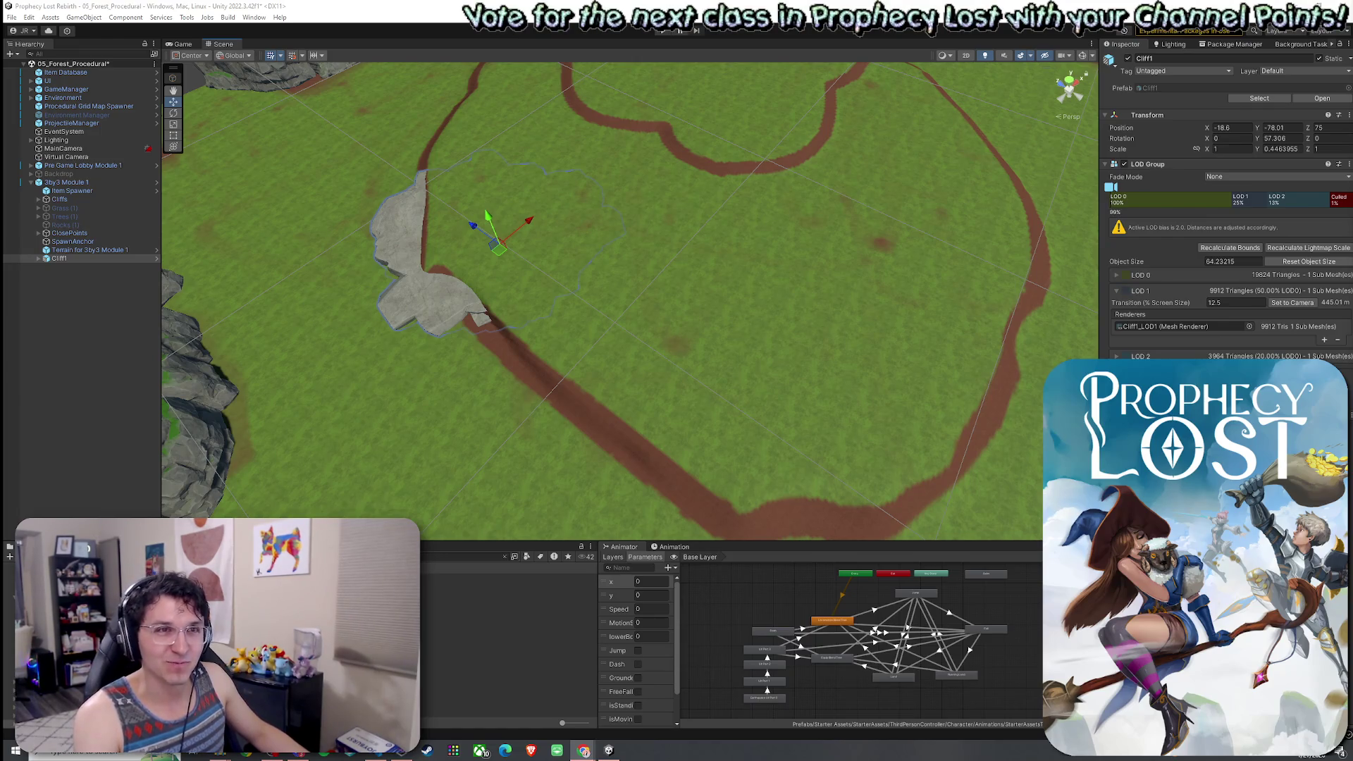
mouse_move(664, 293)
left_mouse_down()
mouse_move(587, 290)
mouse_move(738, 329)
left_mouse_up()
left_click(737, 329)
left_click(571, 332)
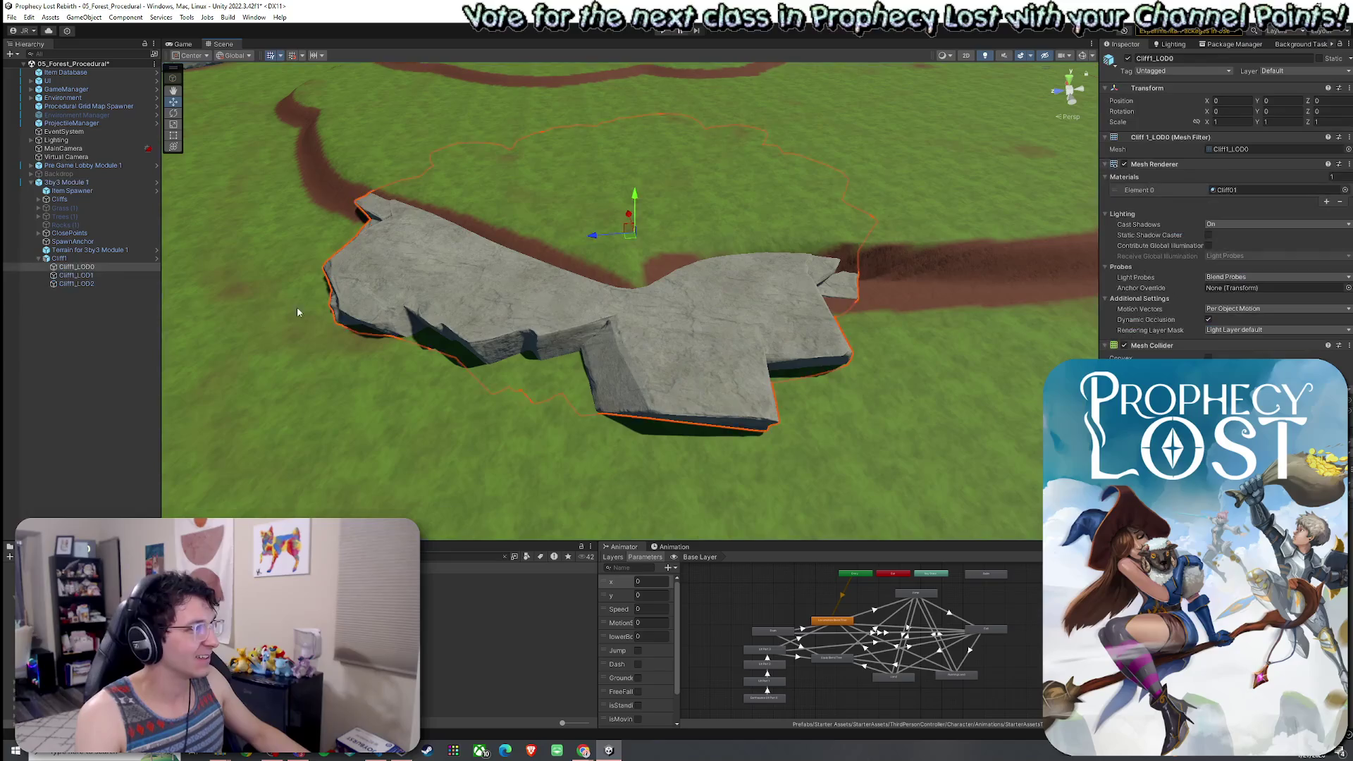
left_click_drag(598, 348, 647, 332)
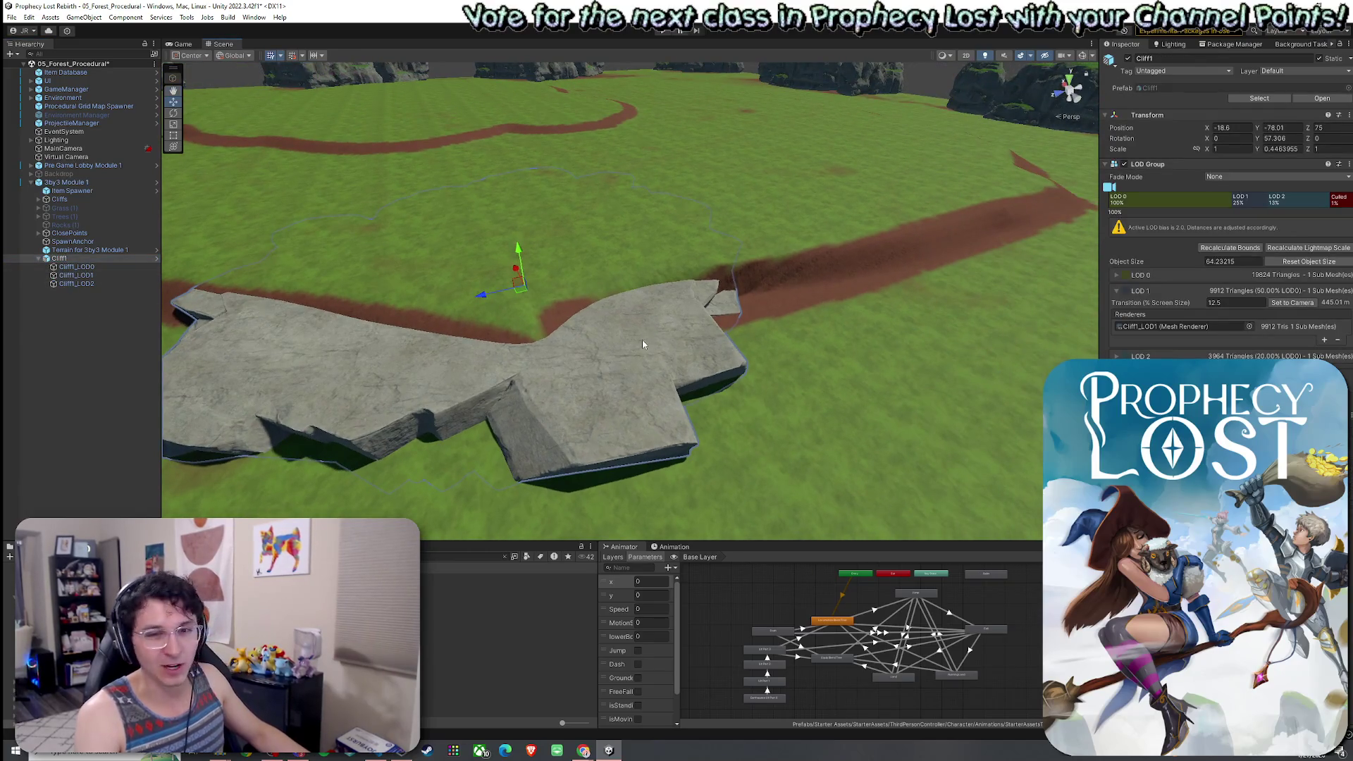
left_click_drag(542, 320, 509, 335)
left_click(38, 258)
left_click_drag(386, 324, 477, 334)
Duplicate Cliff1 and fit the copy along the road at X -19.13, Z 38.1, rotated -13.305 degrees.
key("ctrl+d")
left_click_drag(539, 301, 860, 300)
key("e")
left_click_drag(592, 329, 706, 336)
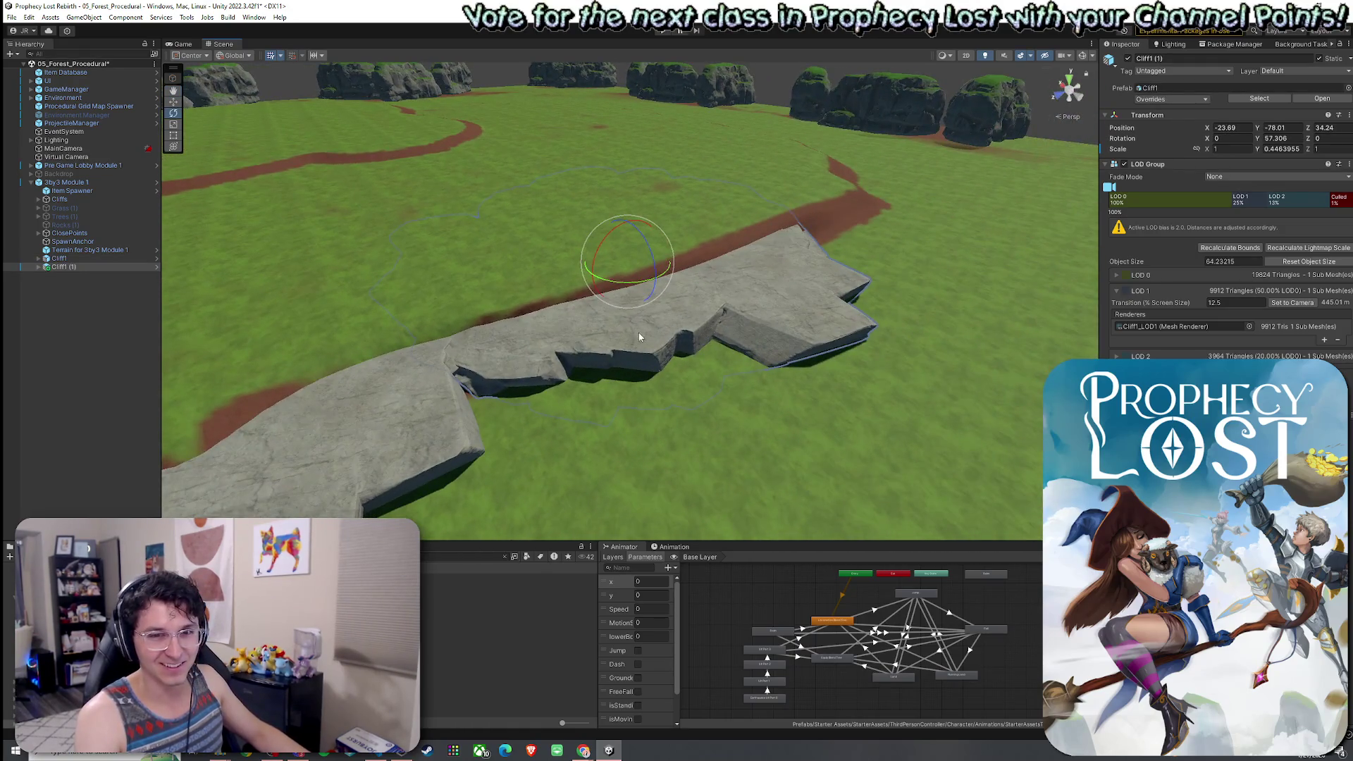
mouse_move(638, 280)
left_mouse_down()
mouse_move(743, 284)
mouse_move(731, 287)
left_mouse_up()
key("w")
mouse_move(635, 248)
left_mouse_down()
mouse_move(599, 278)
mouse_move(574, 270)
mouse_move(586, 268)
mouse_move(549, 333)
left_mouse_up()
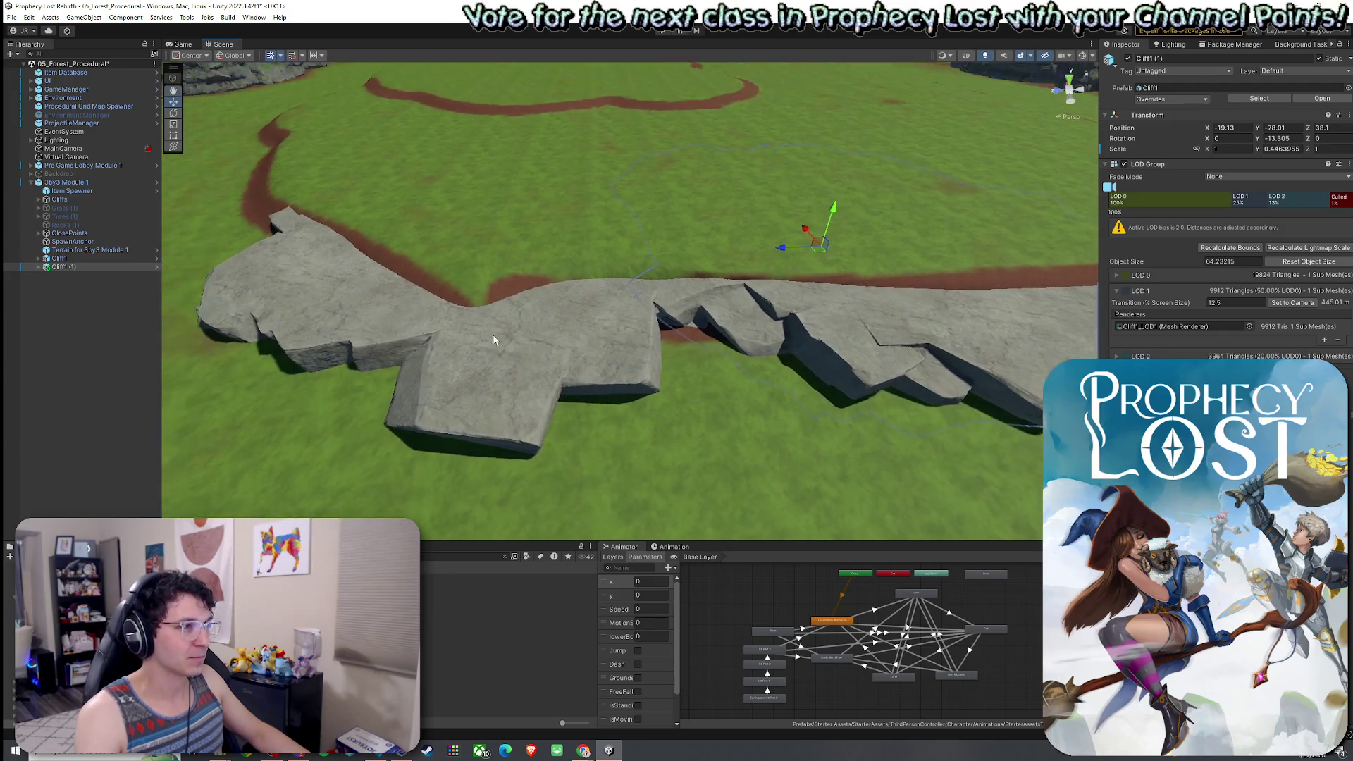
Expand Cliff1's LOD parts and try dragging an object into it, triggering a prefab-restructure warning.
left_click(547, 338)
left_click(546, 339)
left_click(39, 258)
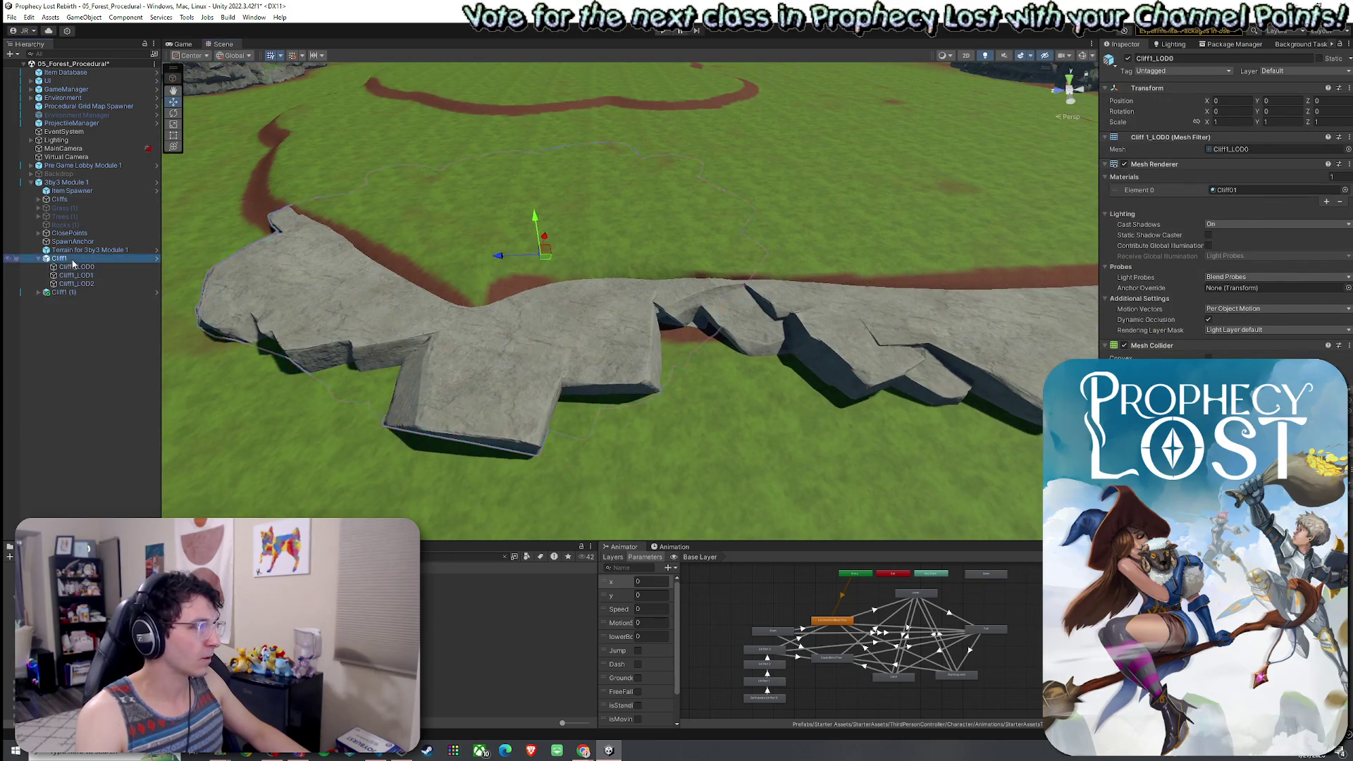
left_click_drag(62, 287, 66, 268)
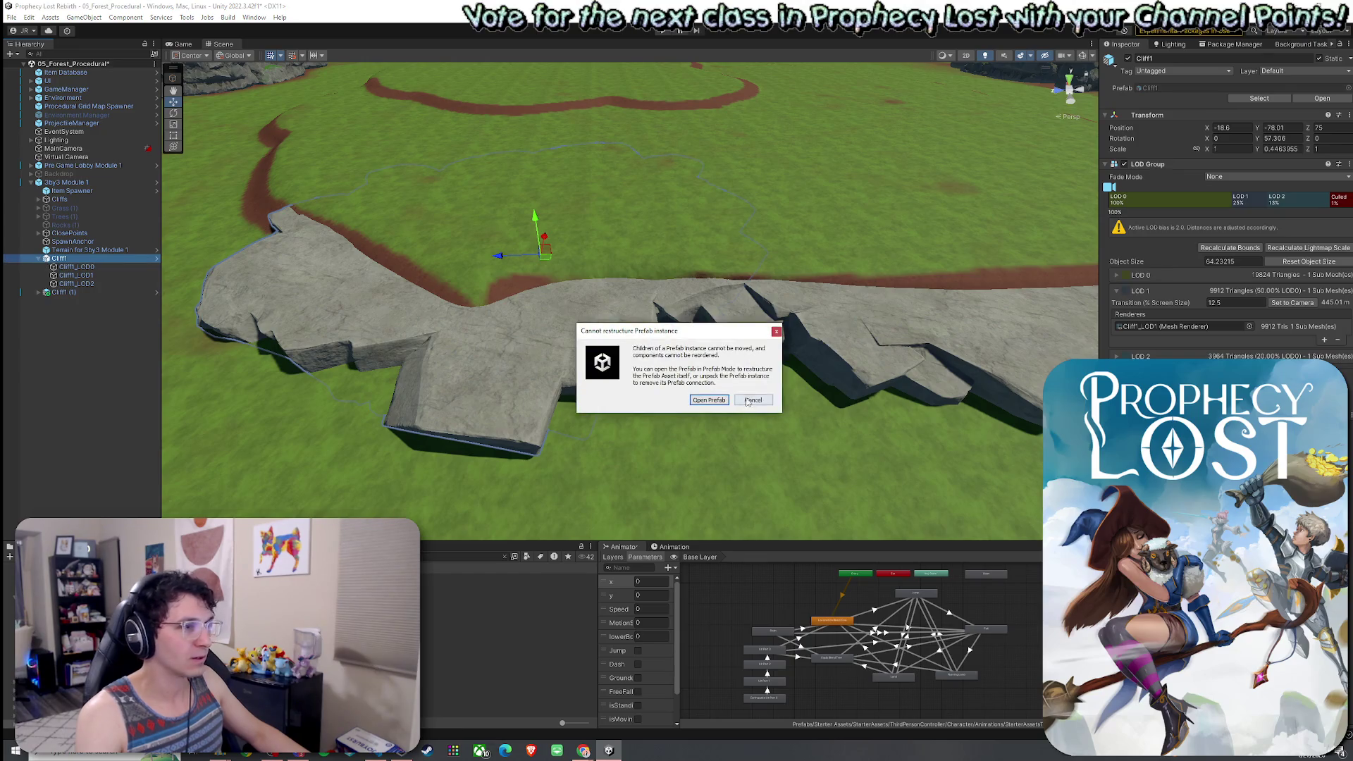
Dismiss the prefab restructure warning, then slide and turn Cliff1 along the dirt road's outer edge.
left_click(748, 400)
left_click(39, 258)
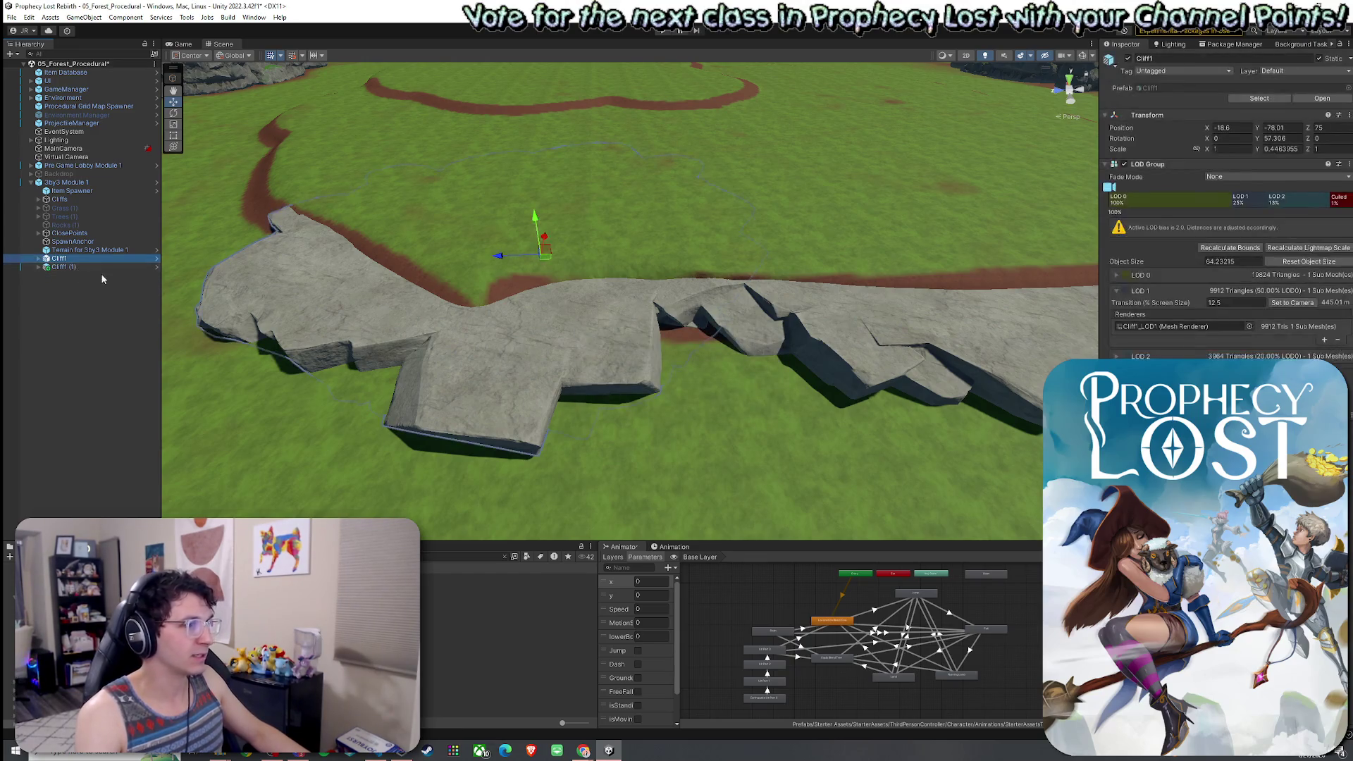
mouse_move(552, 259)
left_mouse_down()
mouse_move(646, 258)
mouse_move(632, 259)
left_mouse_up()
key("e")
key("w")
left_click_drag(541, 241, 567, 233)
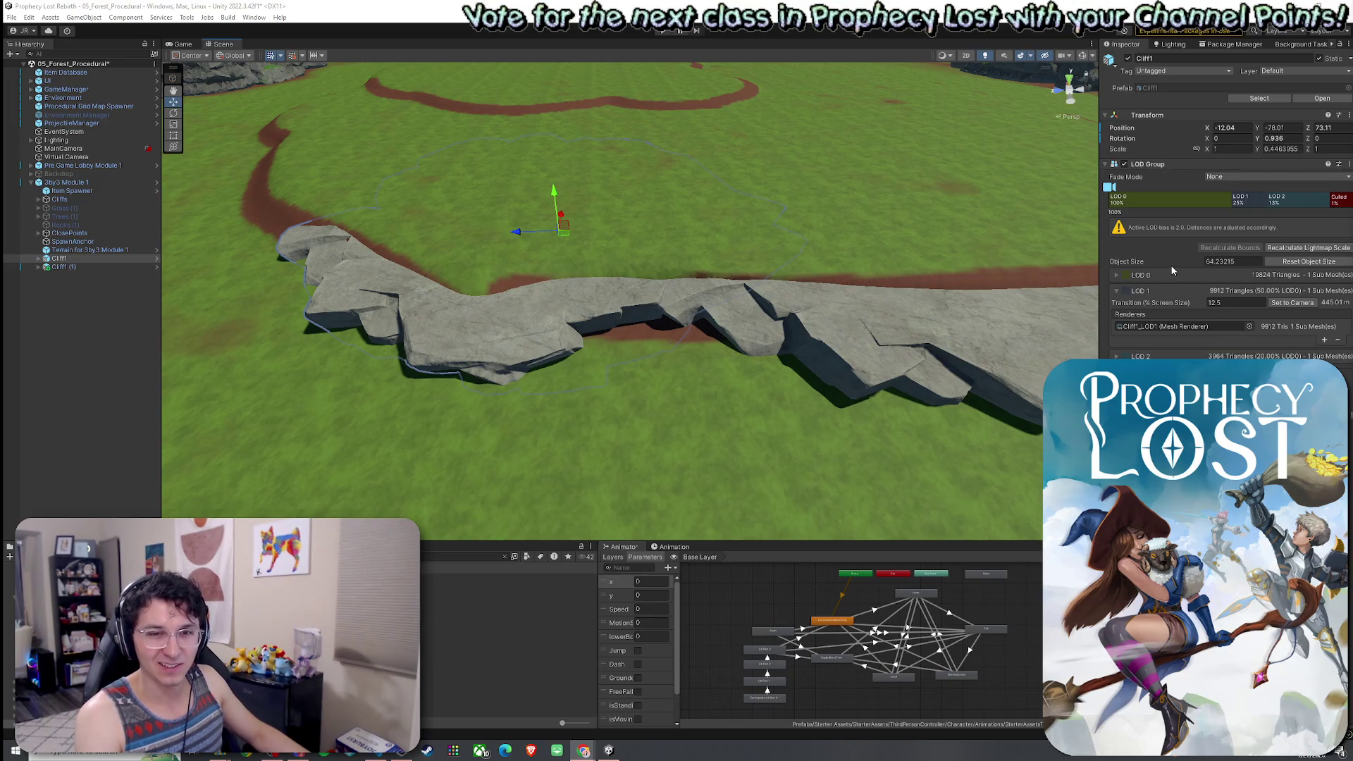
mouse_move(1172, 269)
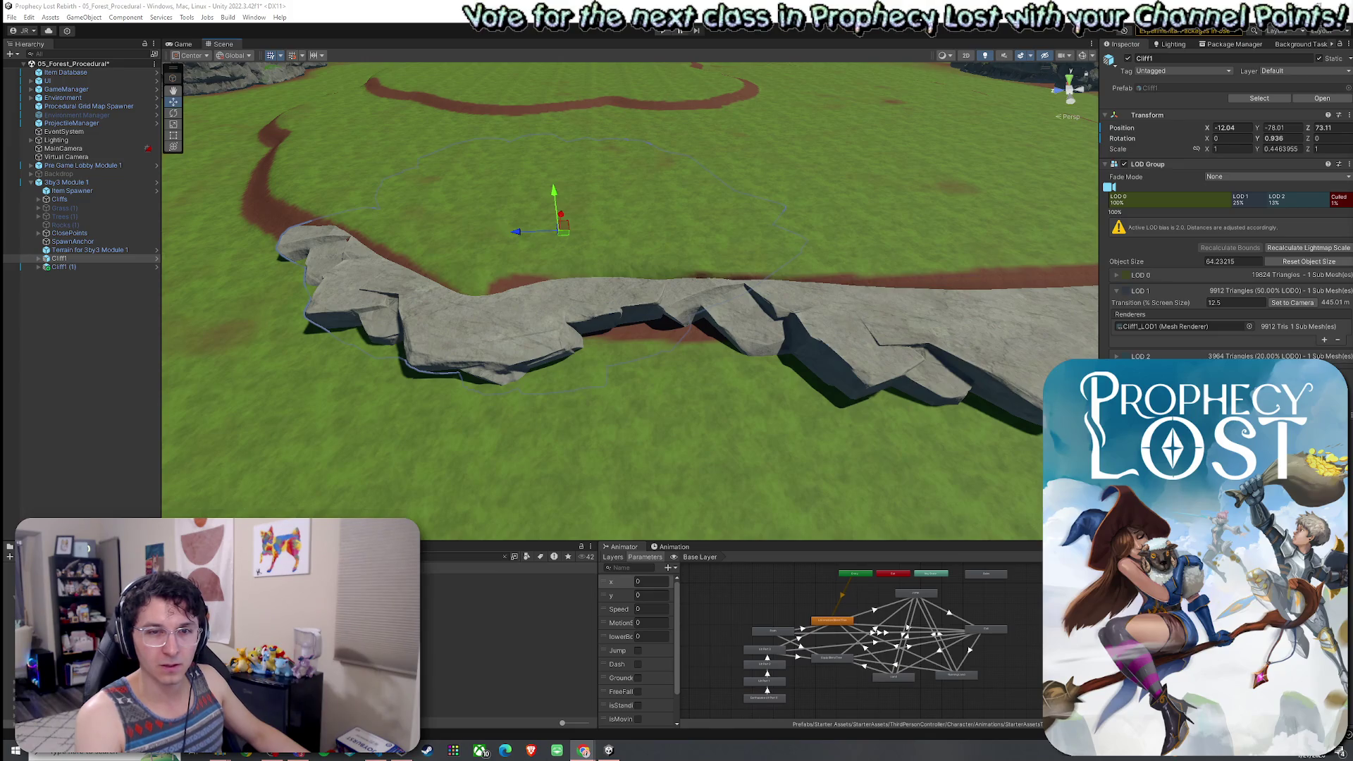
Move and rotate Cliff1 (1) so it sits beside the first cliff along the road.
mouse_move(1088, 305)
left_mouse_down()
mouse_move(1110, 308)
mouse_move(927, 272)
mouse_move(799, 338)
left_mouse_up()
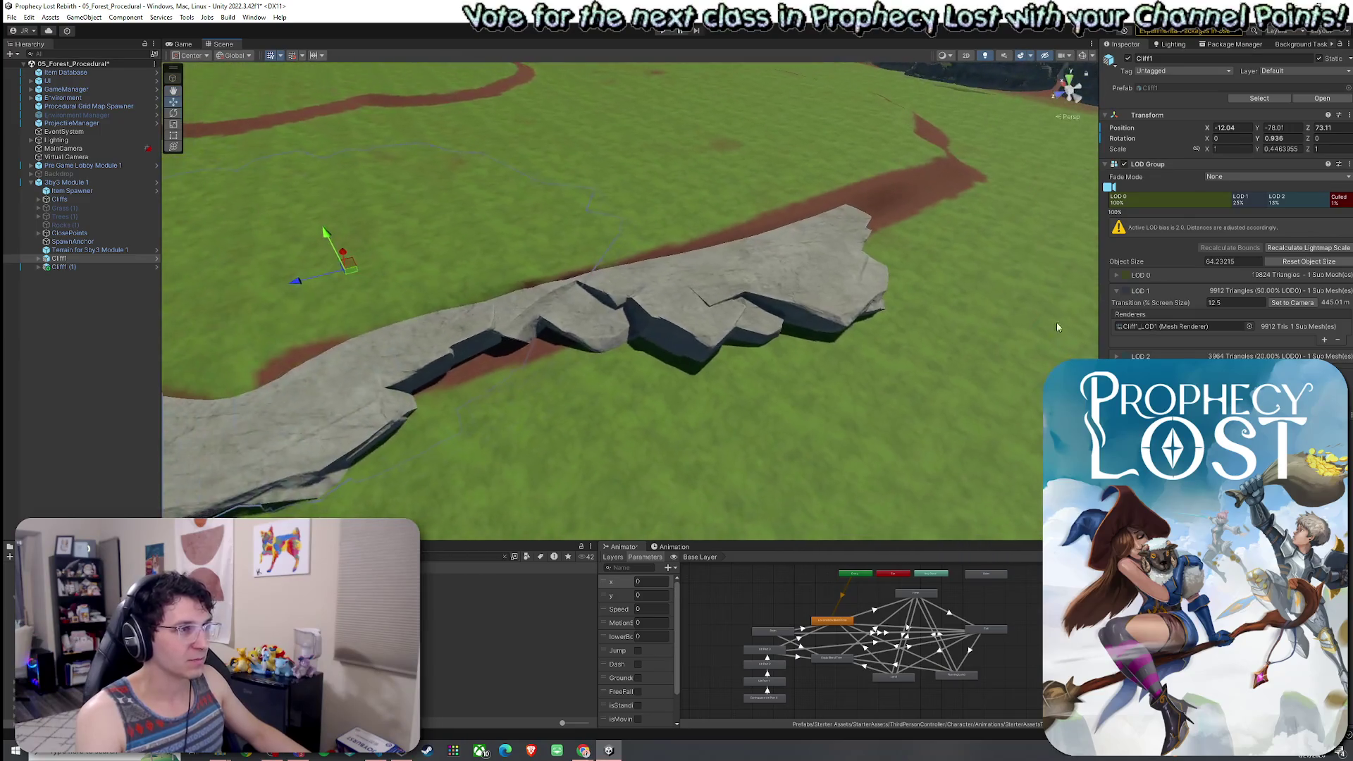
left_click(771, 281)
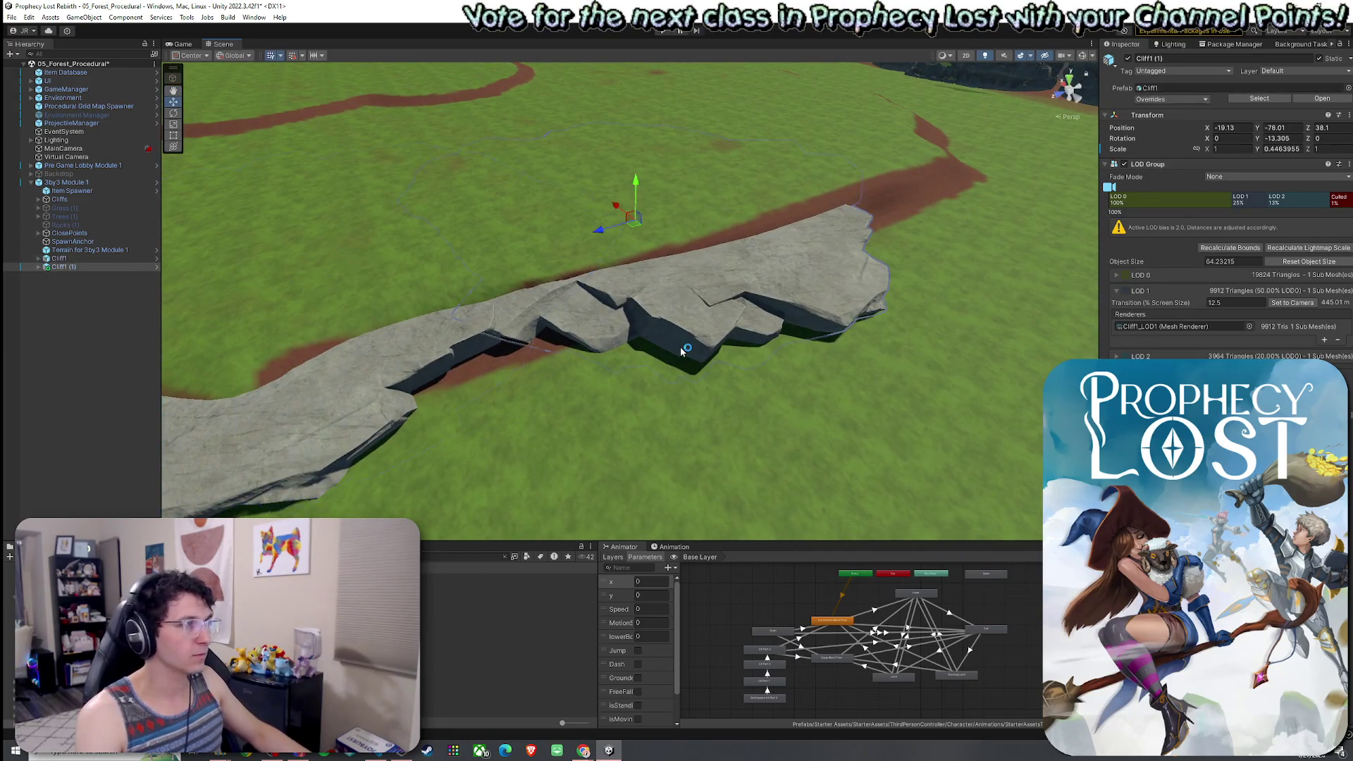
mouse_move(635, 228)
left_mouse_down()
mouse_move(608, 220)
mouse_move(716, 285)
mouse_move(667, 348)
left_mouse_up()
key("e")
key("w")
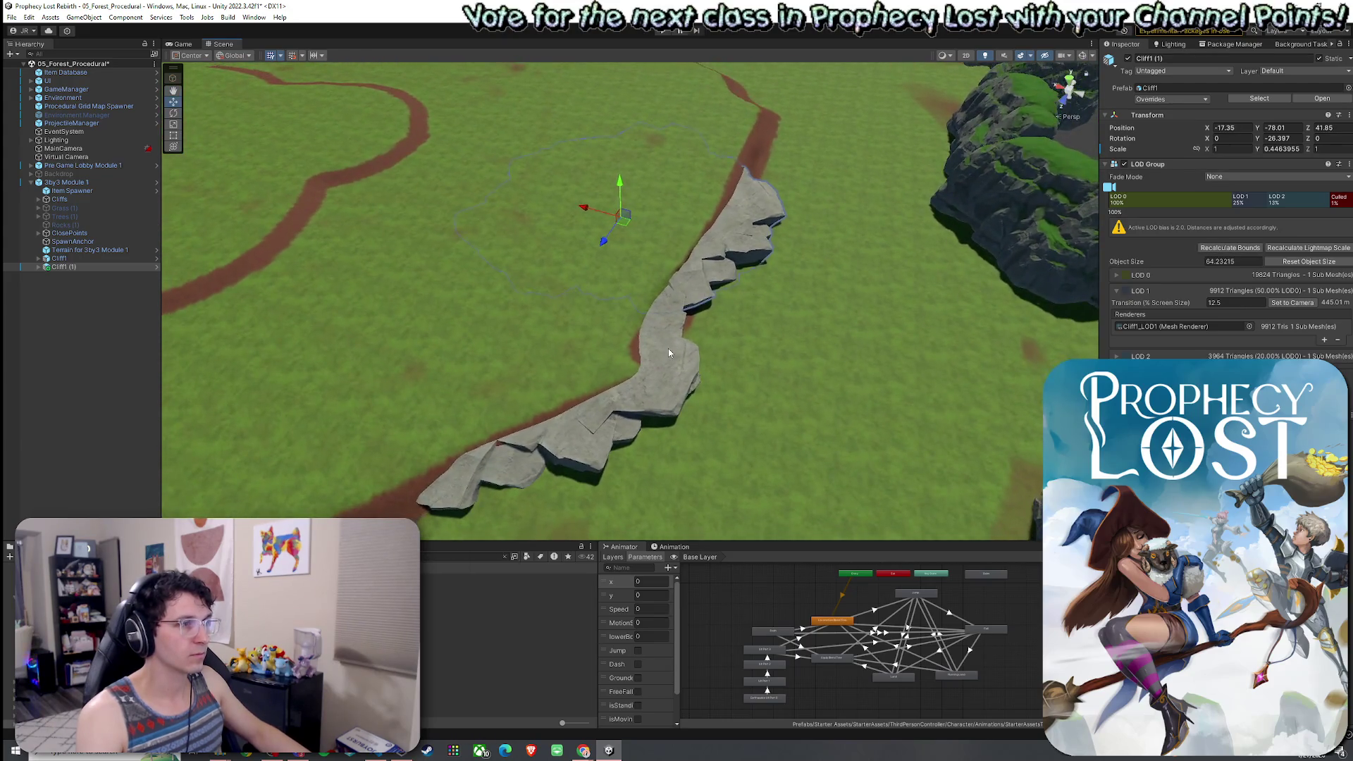
Select both Cliff1 and Cliff1 (1) and lift them up out of the ground.
left_click(668, 348)
left_click(93, 287)
left_click(60, 258, "shift")
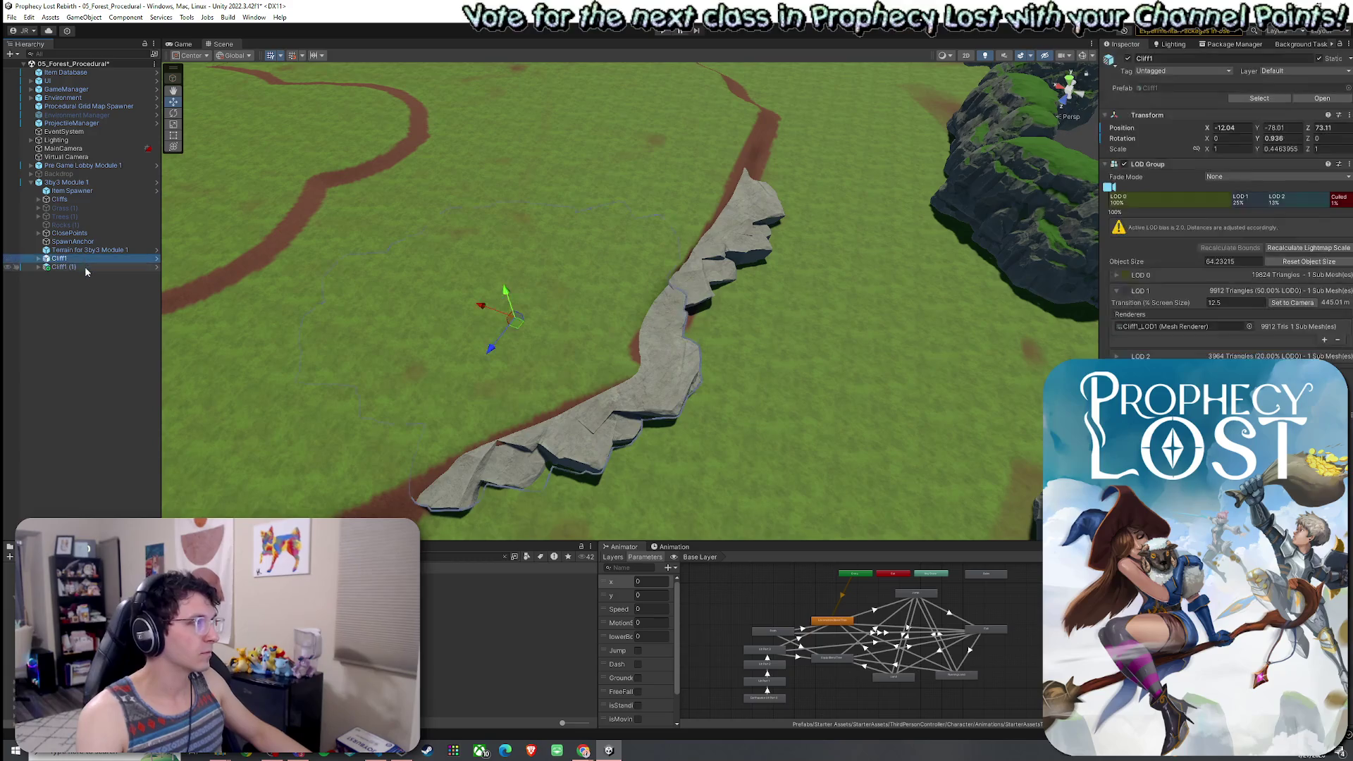
mouse_move(596, 232)
left_mouse_down()
mouse_move(597, 217)
mouse_move(618, 268)
mouse_move(502, 264)
mouse_move(550, 248)
left_mouse_up()
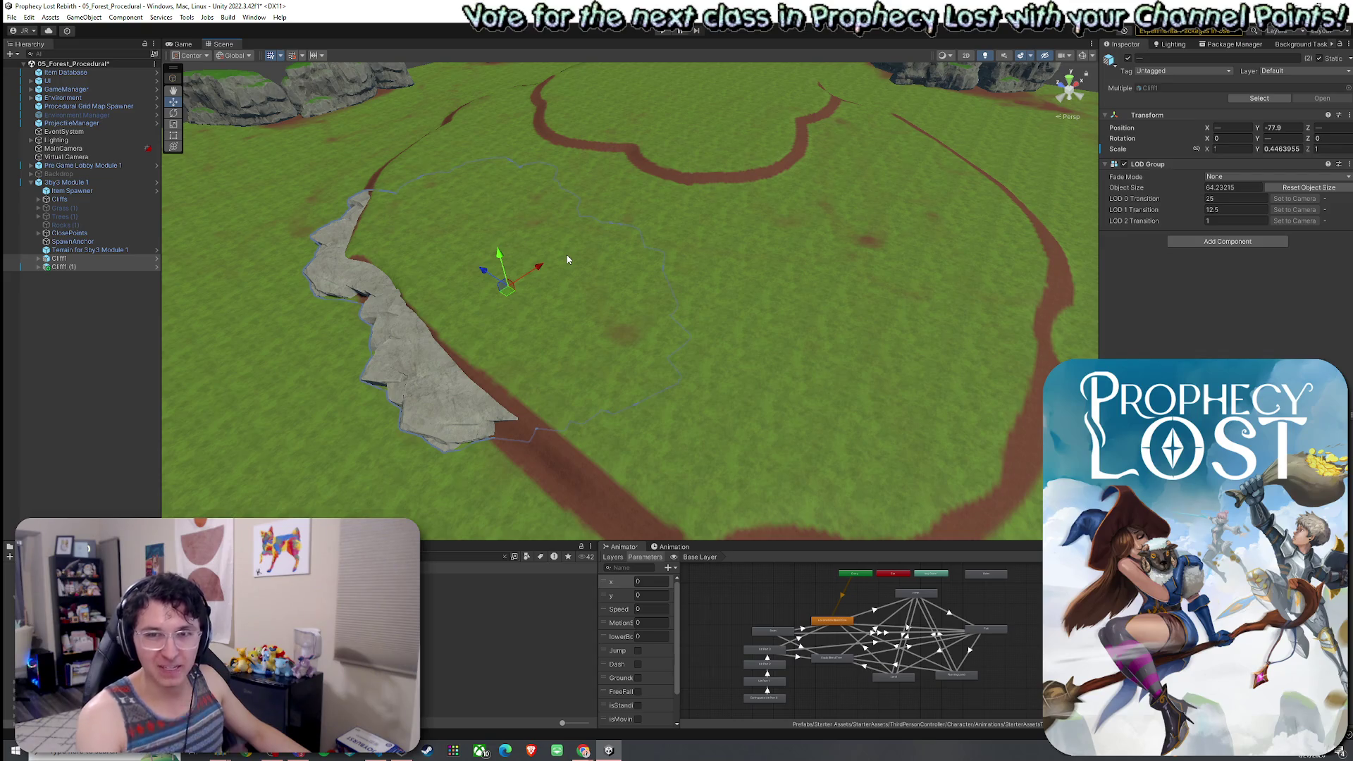
Duplicate the cliffs with Ctrl+D and move and turn the copies along the road's curve.
left_click(59, 267)
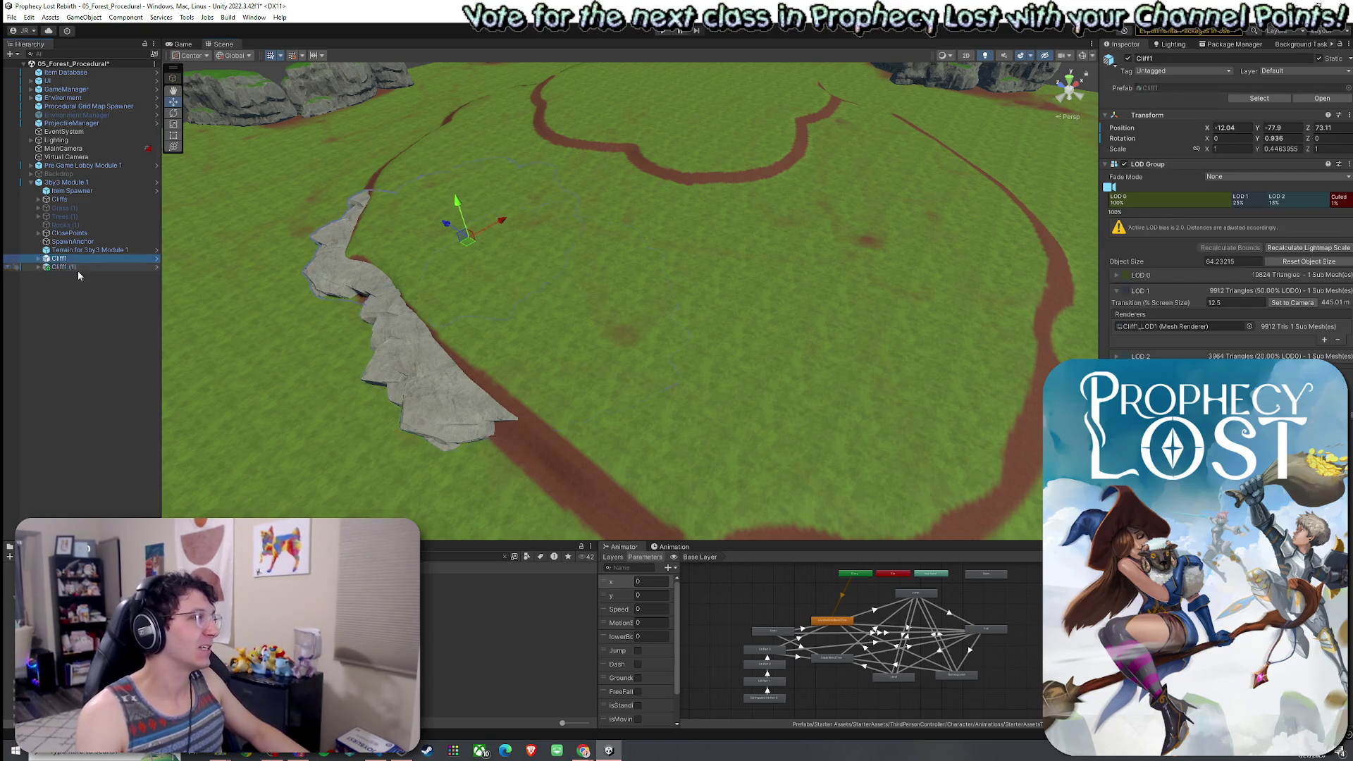
key("ctrl+d")
left_click_drag(507, 290, 737, 380)
key("f")
key("e")
mouse_move(624, 295)
left_mouse_down()
mouse_move(674, 328)
mouse_move(662, 318)
left_mouse_up()
key("w")
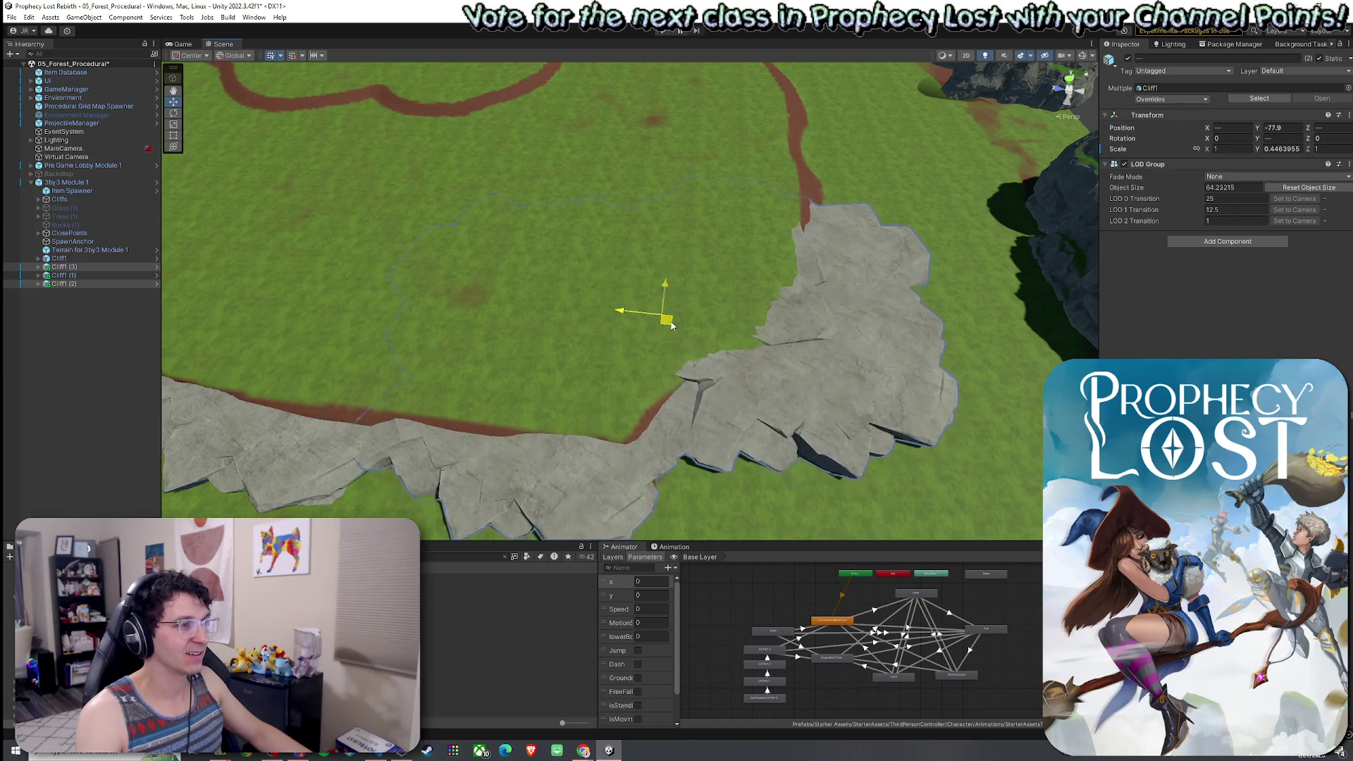
key("f")
Lift, rotate and slide Cliff1 (2) into line with the other cliffs.
left_click(104, 285)
left_click(105, 284)
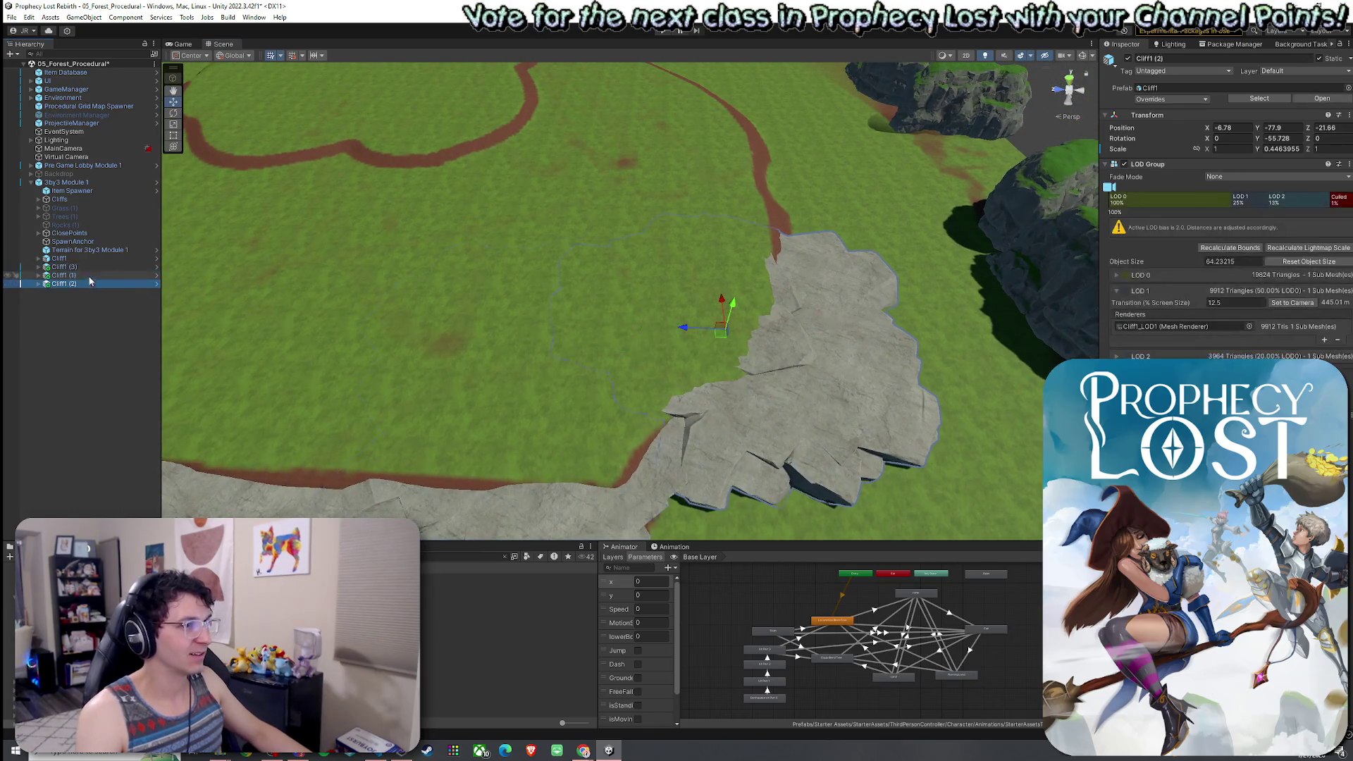
mouse_move(720, 343)
left_mouse_down()
mouse_move(727, 275)
mouse_move(592, 380)
mouse_move(400, 366)
mouse_move(358, 377)
left_mouse_up()
key("e")
key("w")
mouse_move(690, 309)
left_mouse_down()
mouse_move(592, 353)
mouse_move(519, 324)
mouse_move(591, 274)
mouse_move(809, 220)
mouse_move(944, 278)
mouse_move(663, 295)
left_mouse_up()
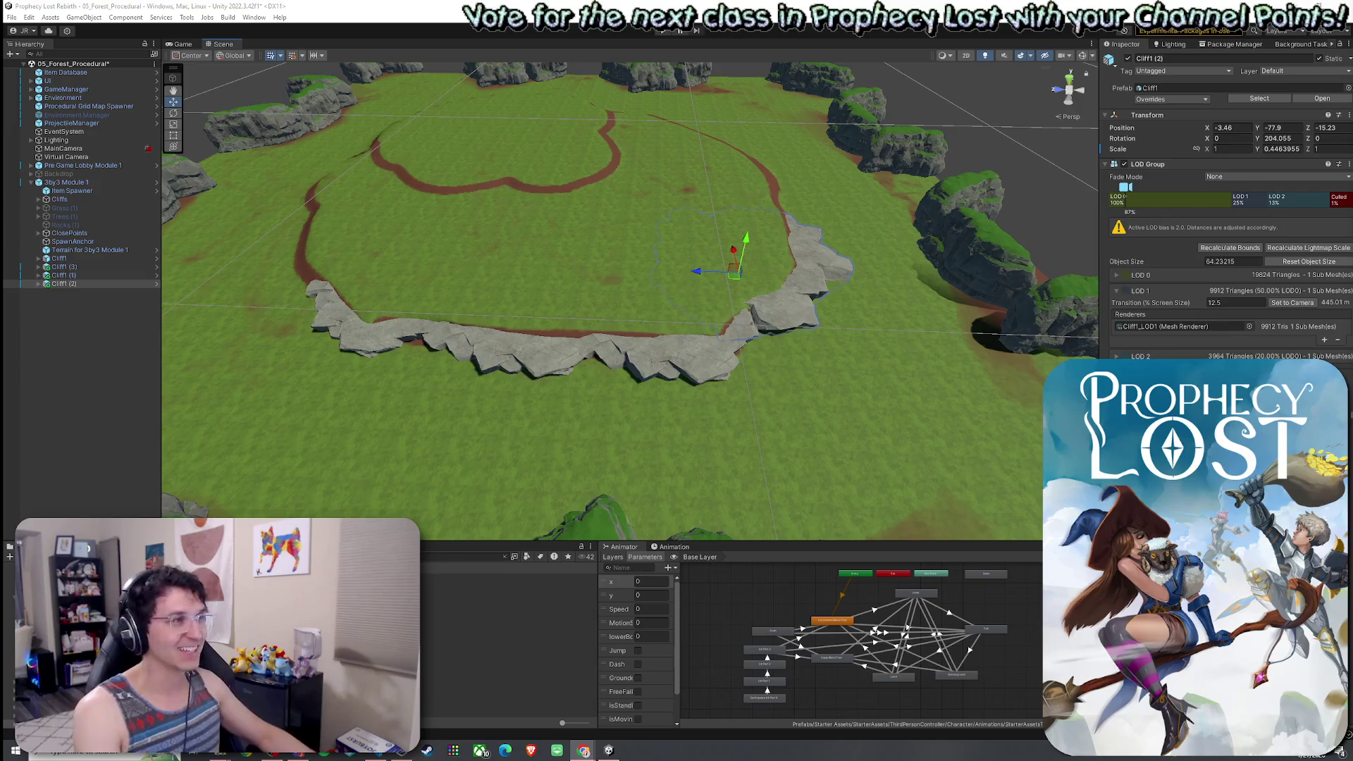
left_click(694, 355, "shift")
Select the original Cliff1 plus Cliff1 (1), (2) and (3) in the Hierarchy.
left_click(373, 346, "shift")
left_click(114, 359)
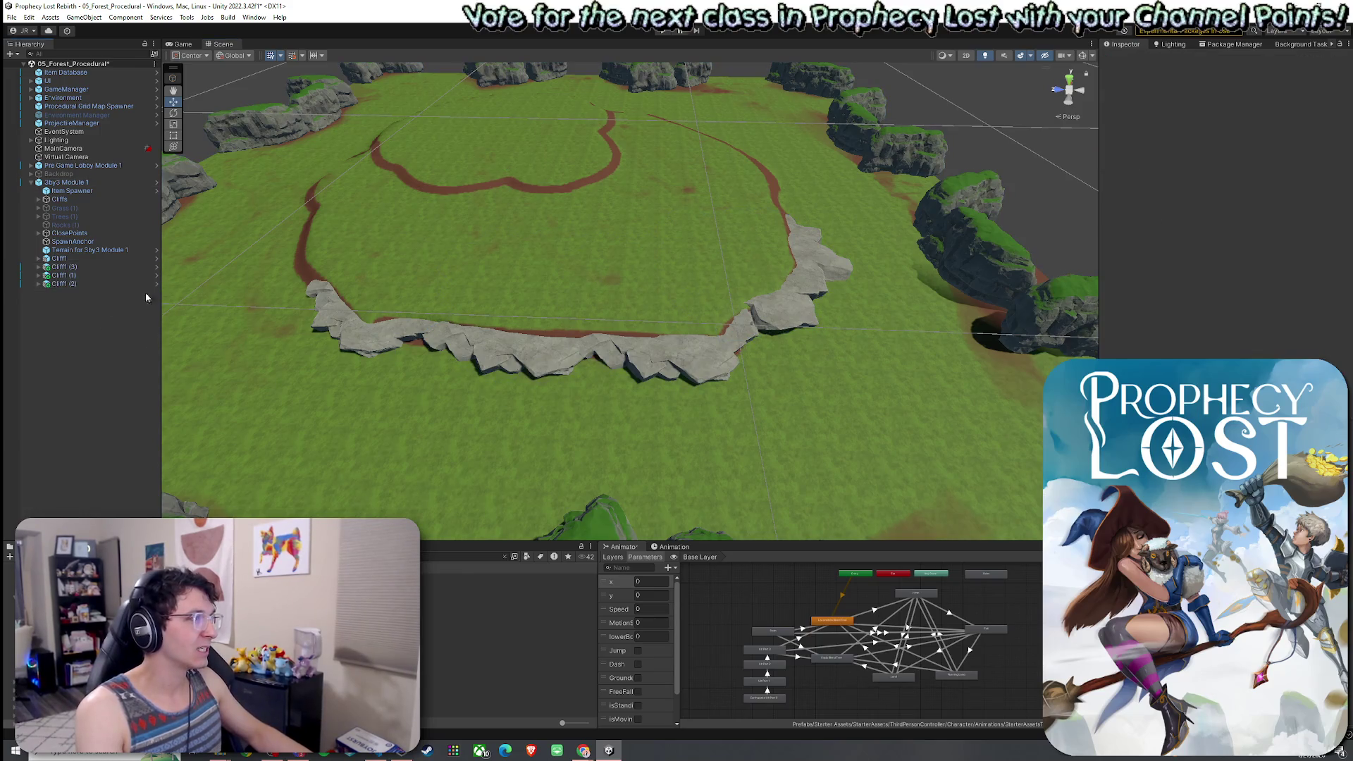
left_click(116, 261)
left_click(70, 267)
left_click(38, 267)
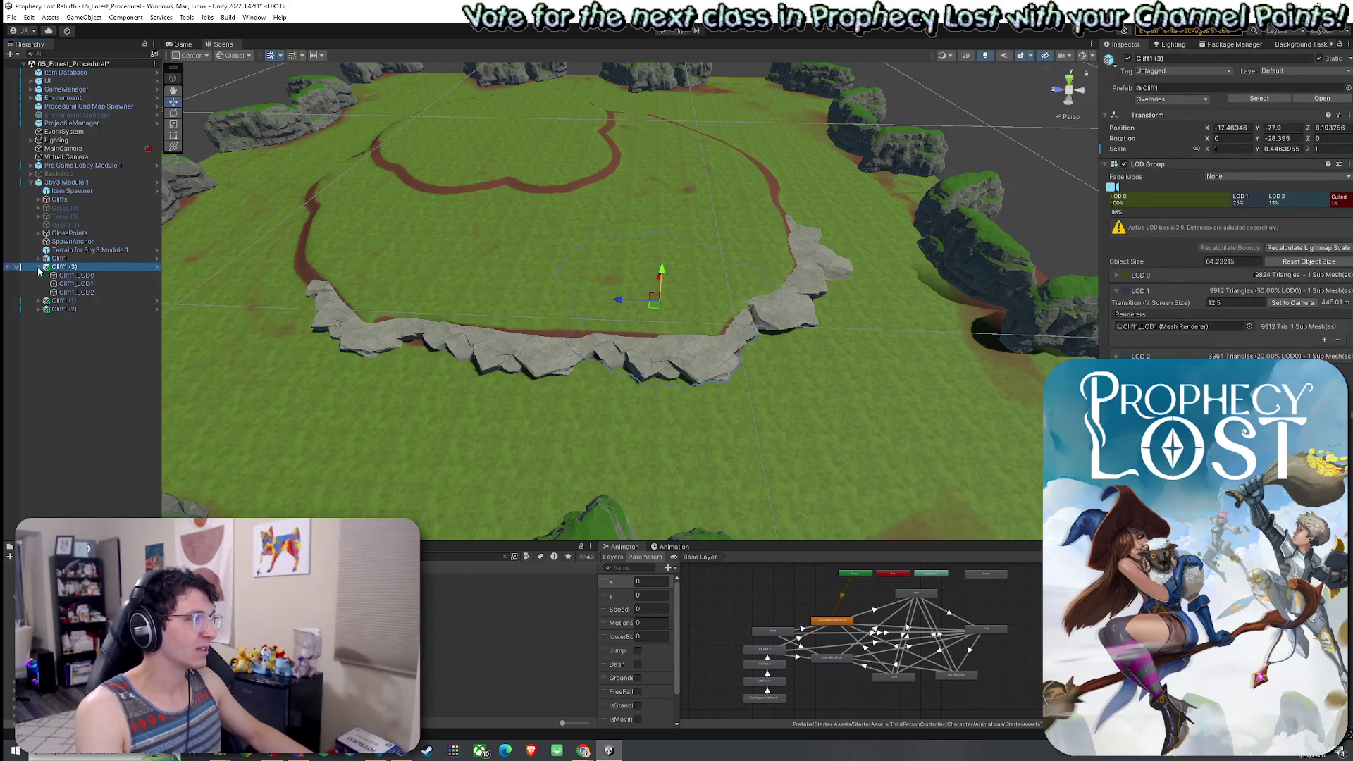
left_click(38, 267)
left_click(63, 275, "shift")
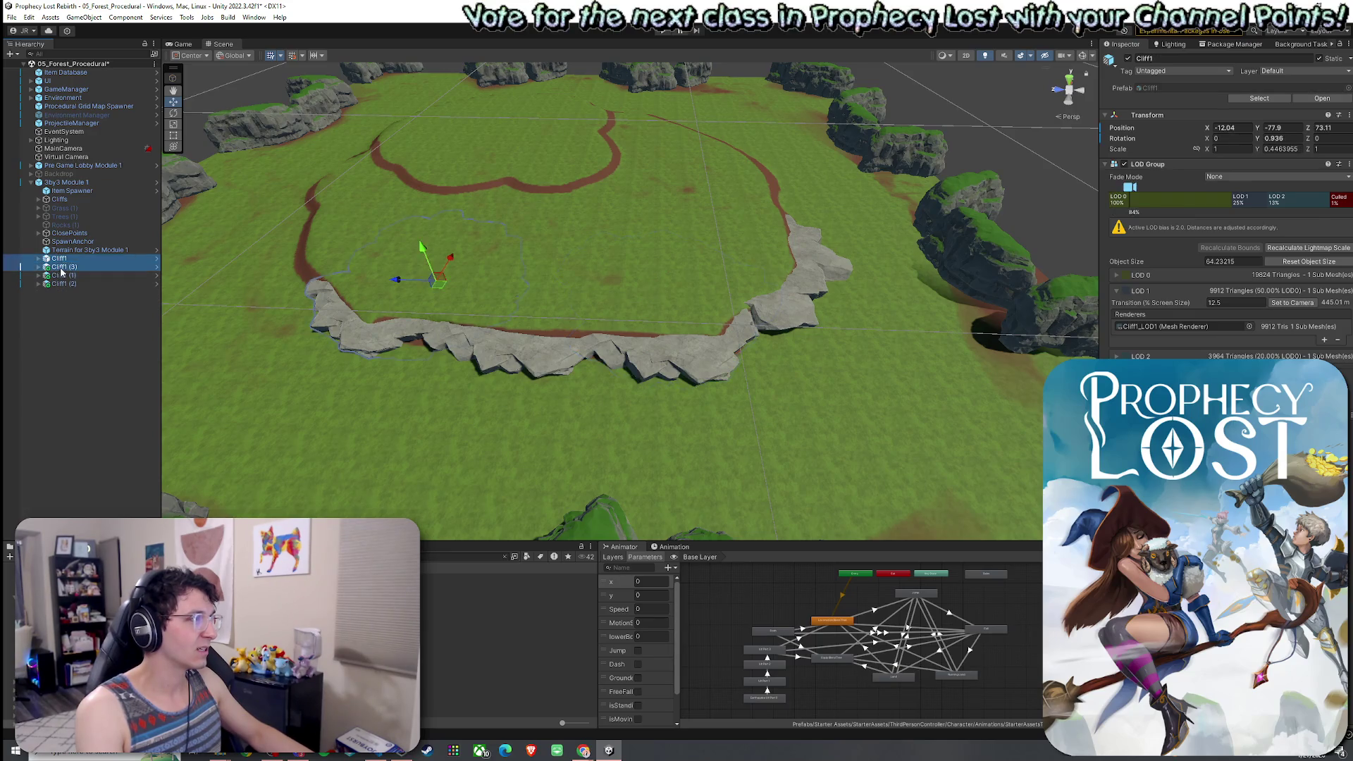
left_click(63, 284, "shift")
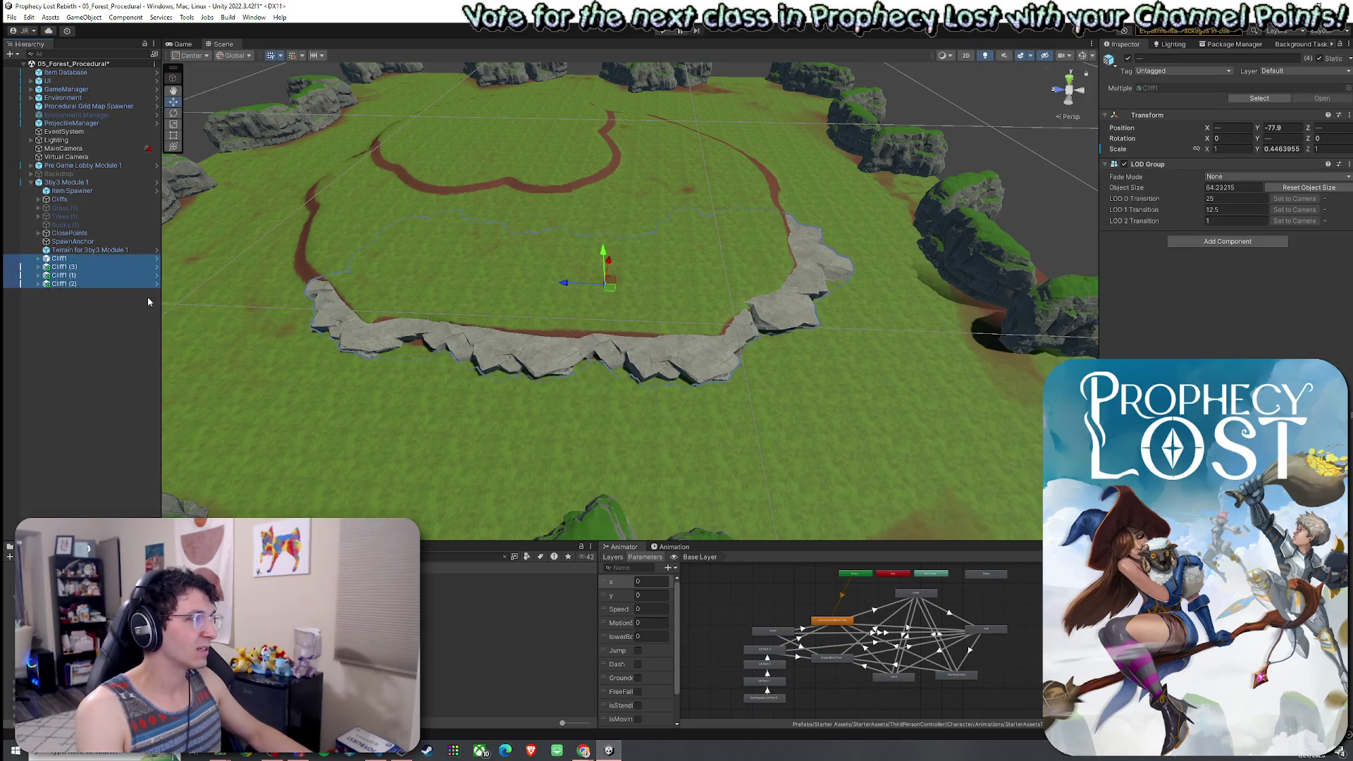
Expand all four cliffs and inspect their LOD1 and LOD2 meshes.
left_click(38, 259)
left_click(38, 293)
left_click(38, 326)
left_click(38, 361)
left_click(76, 377)
left_click(120, 351)
left_click(101, 308)
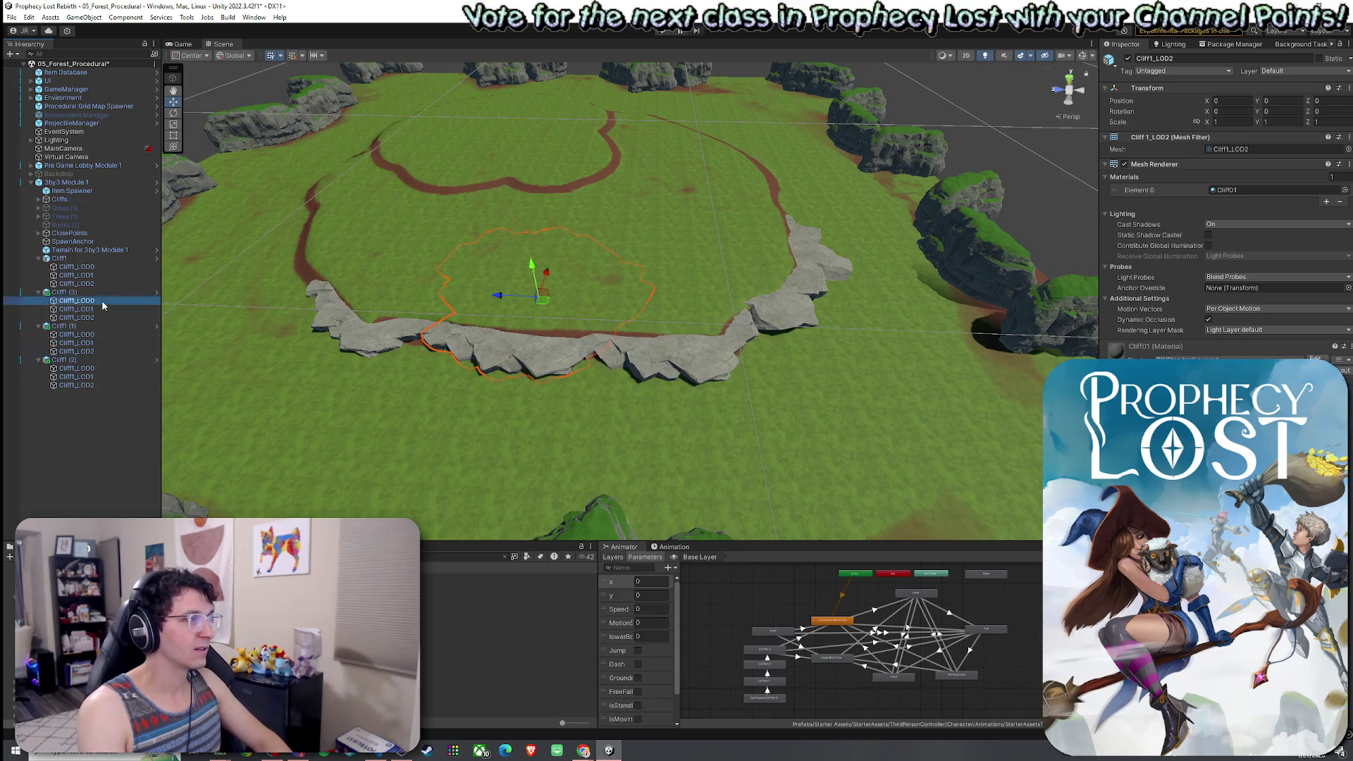
left_click(119, 317)
left_click(102, 274)
left_click(105, 283)
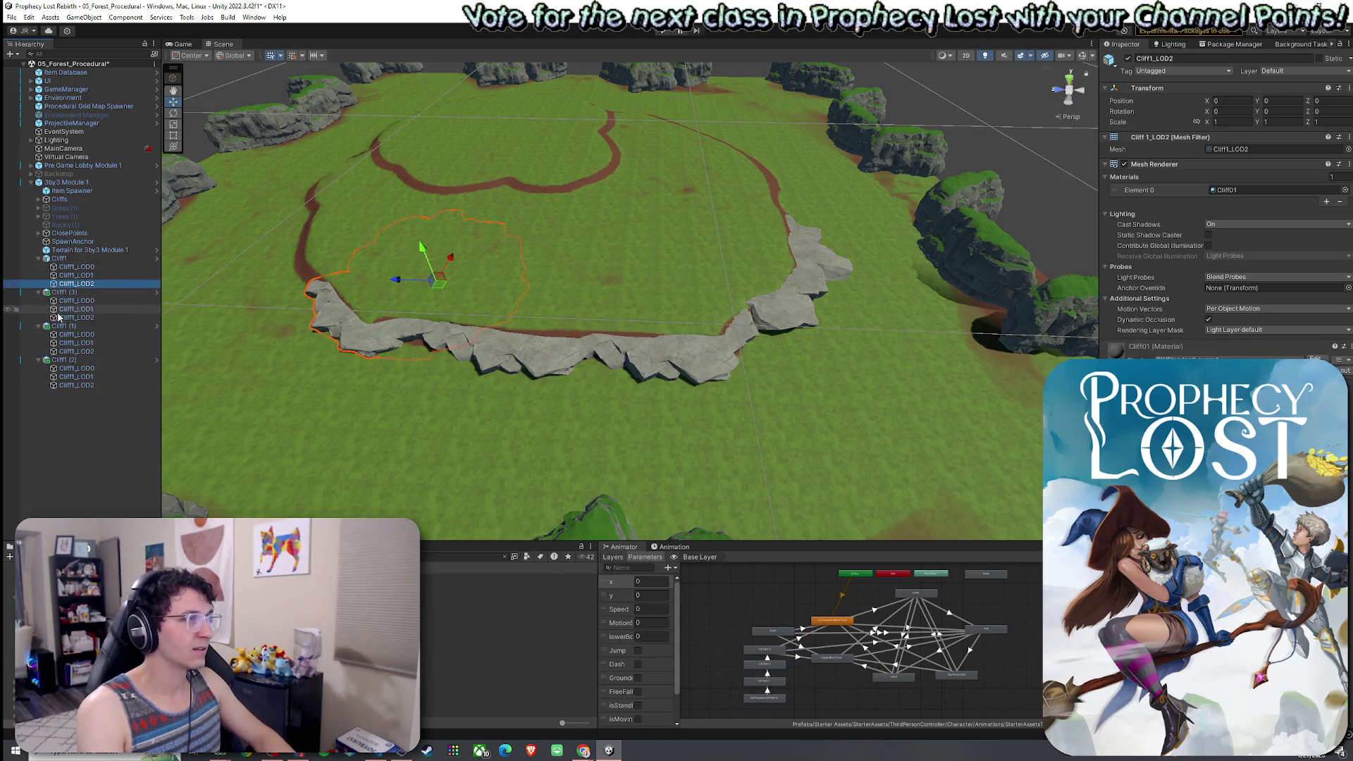
Collapse the LOD parts of all four cliffs and clear the selection.
left_click(38, 258)
left_click(38, 266)
left_click(38, 275)
left_click(38, 283)
left_click(62, 296)
Duplicate the four cliff rocks and move and rotate the copies across the plateau.
left_click(106, 284)
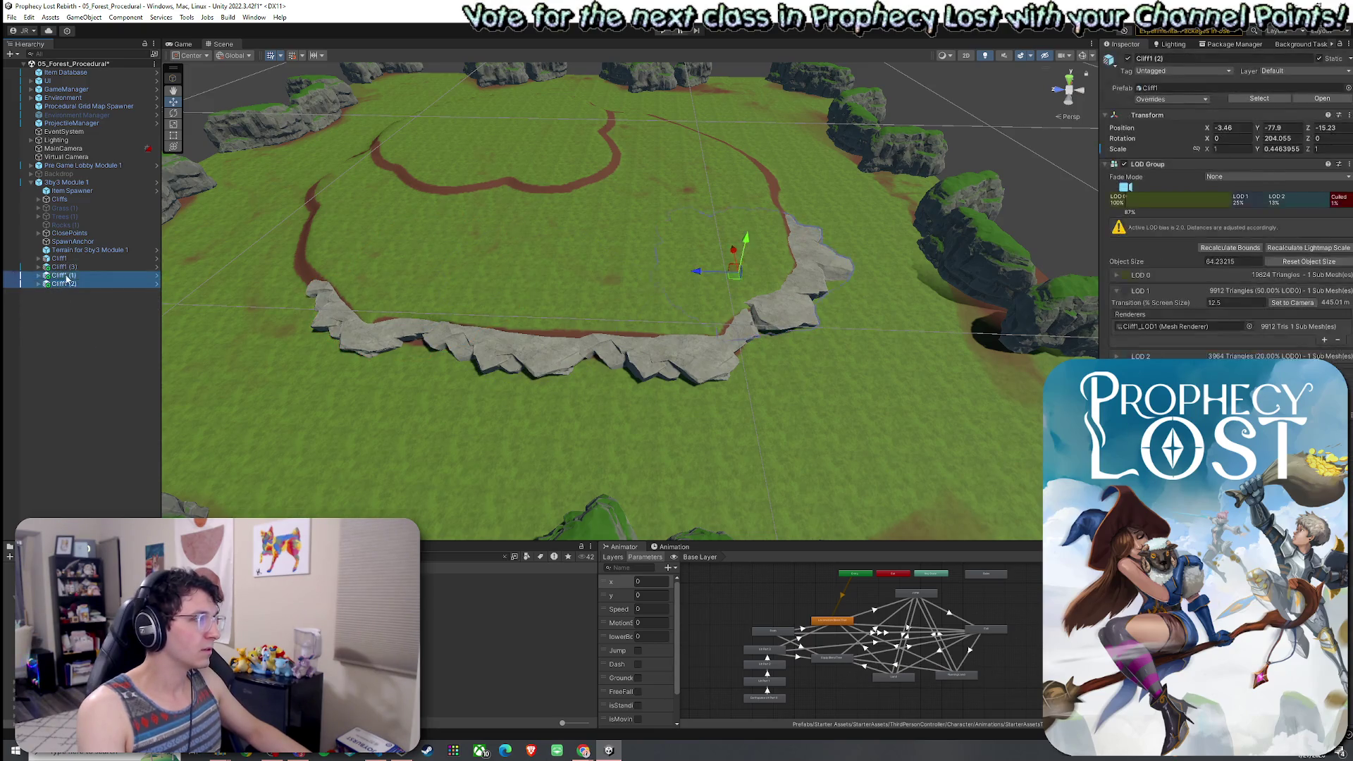
left_click(106, 258, "shift")
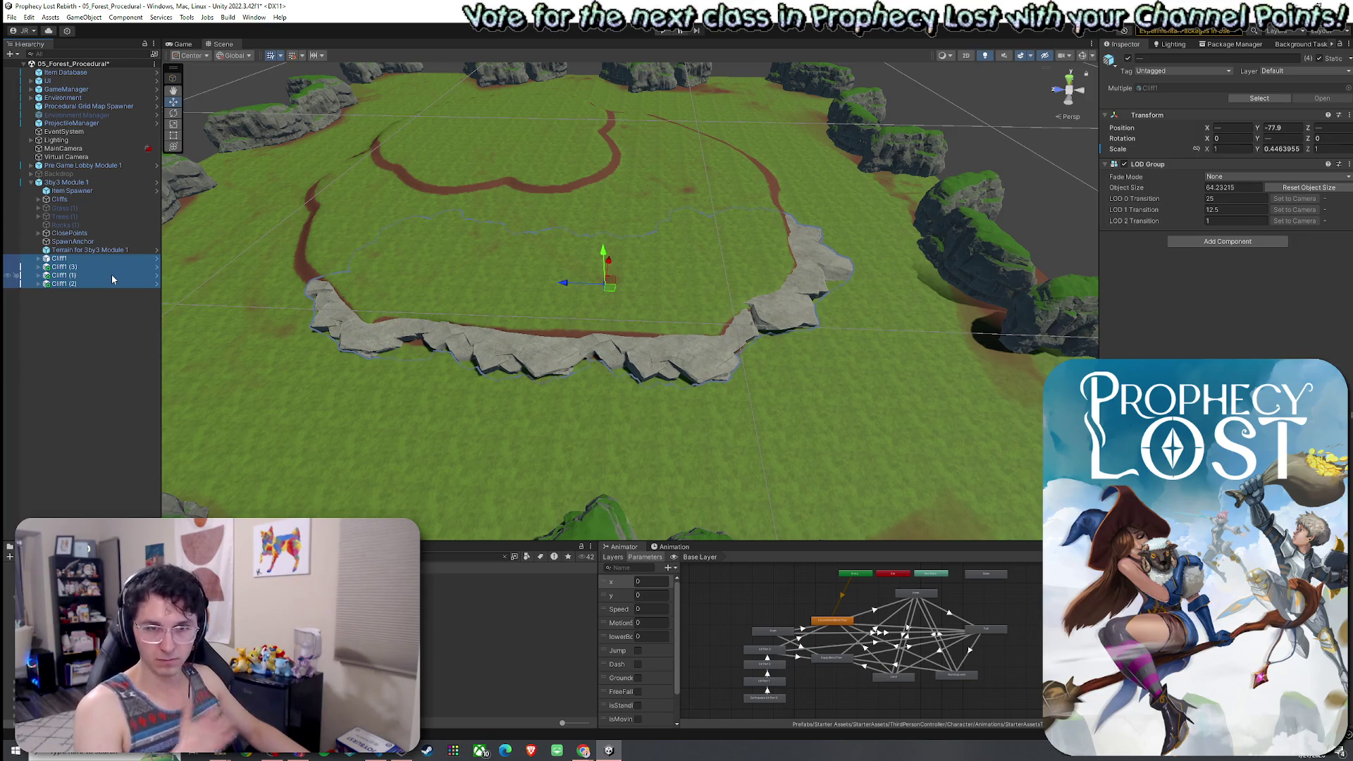
key("ctrl+d")
mouse_move(610, 285)
left_mouse_down()
mouse_move(716, 190)
mouse_move(802, 211)
mouse_move(552, 269)
mouse_move(634, 233)
mouse_move(731, 236)
mouse_move(665, 225)
mouse_move(649, 231)
mouse_move(722, 276)
mouse_move(505, 246)
mouse_move(693, 207)
left_mouse_up()
key("e")
key("w")
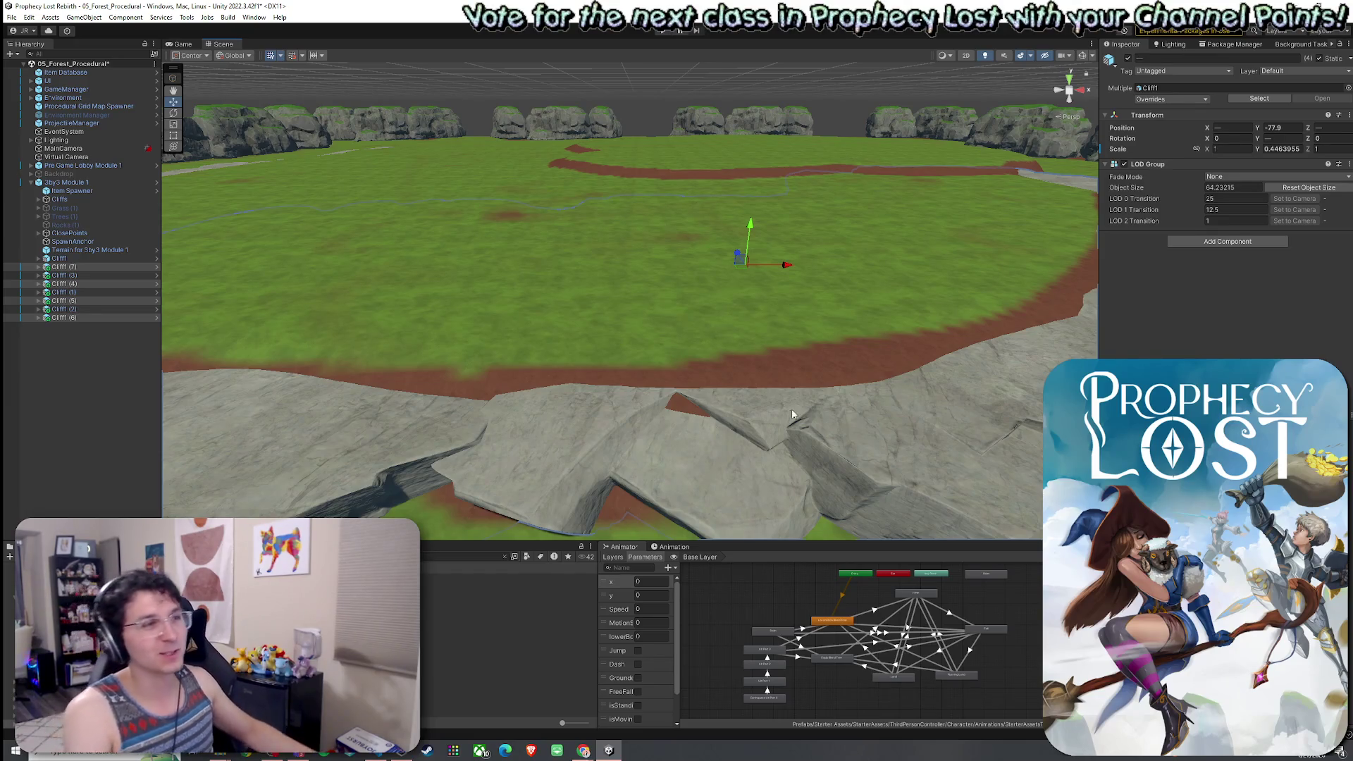
Turn Cliff1 (5) so it follows the road.
left_click(820, 428)
left_click_drag(819, 428, 606, 426)
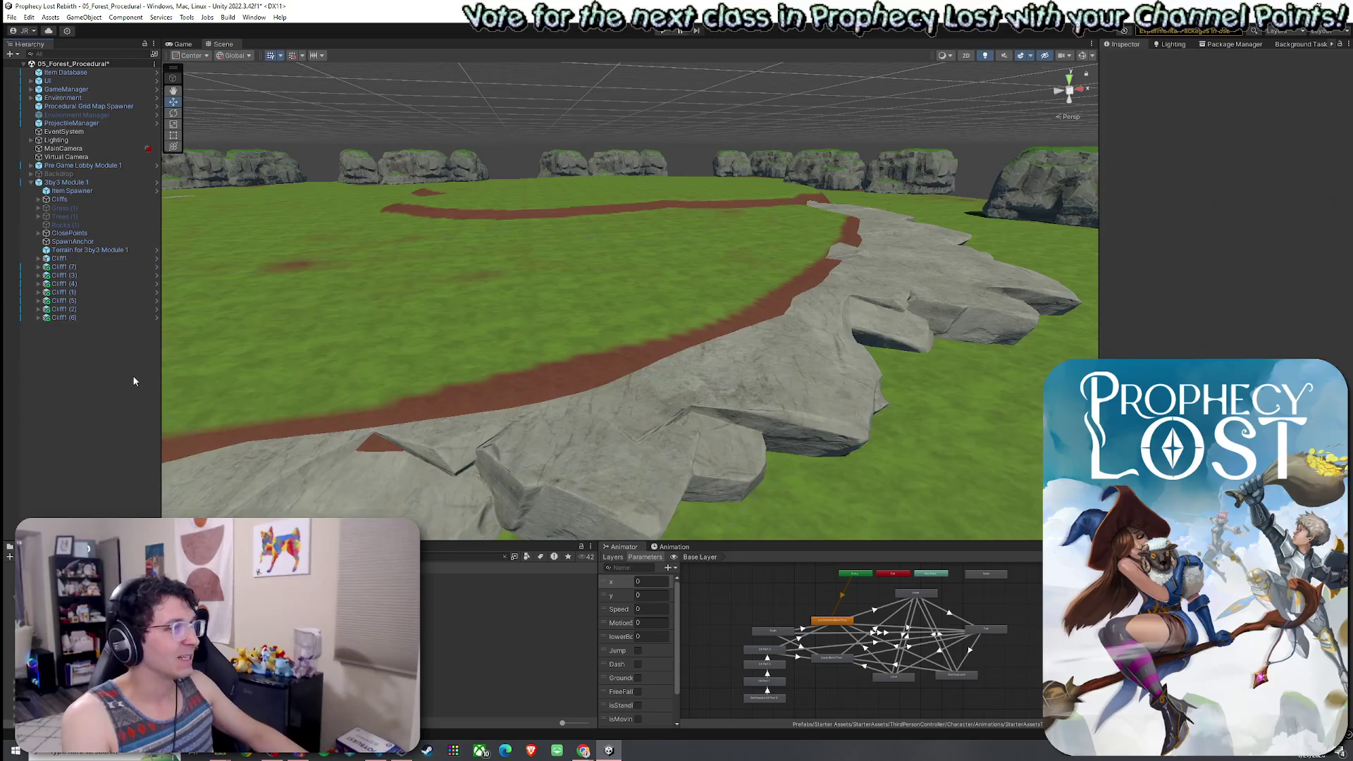
key("e")
mouse_move(518, 336)
left_mouse_down()
mouse_move(510, 361)
mouse_move(411, 358)
left_mouse_up()
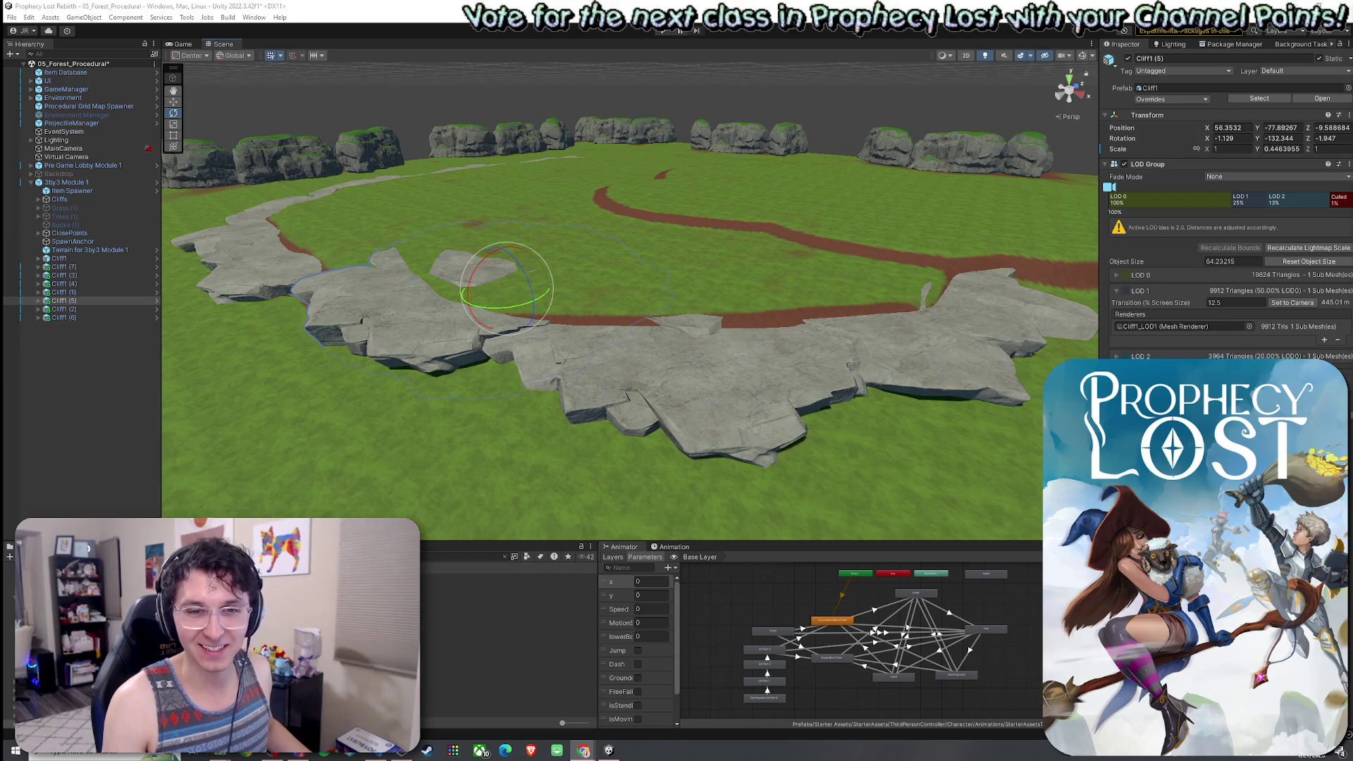
Save the scene, then bring the Red Cat homepage window to the front.
left_click(11, 17)
left_click(35, 70)
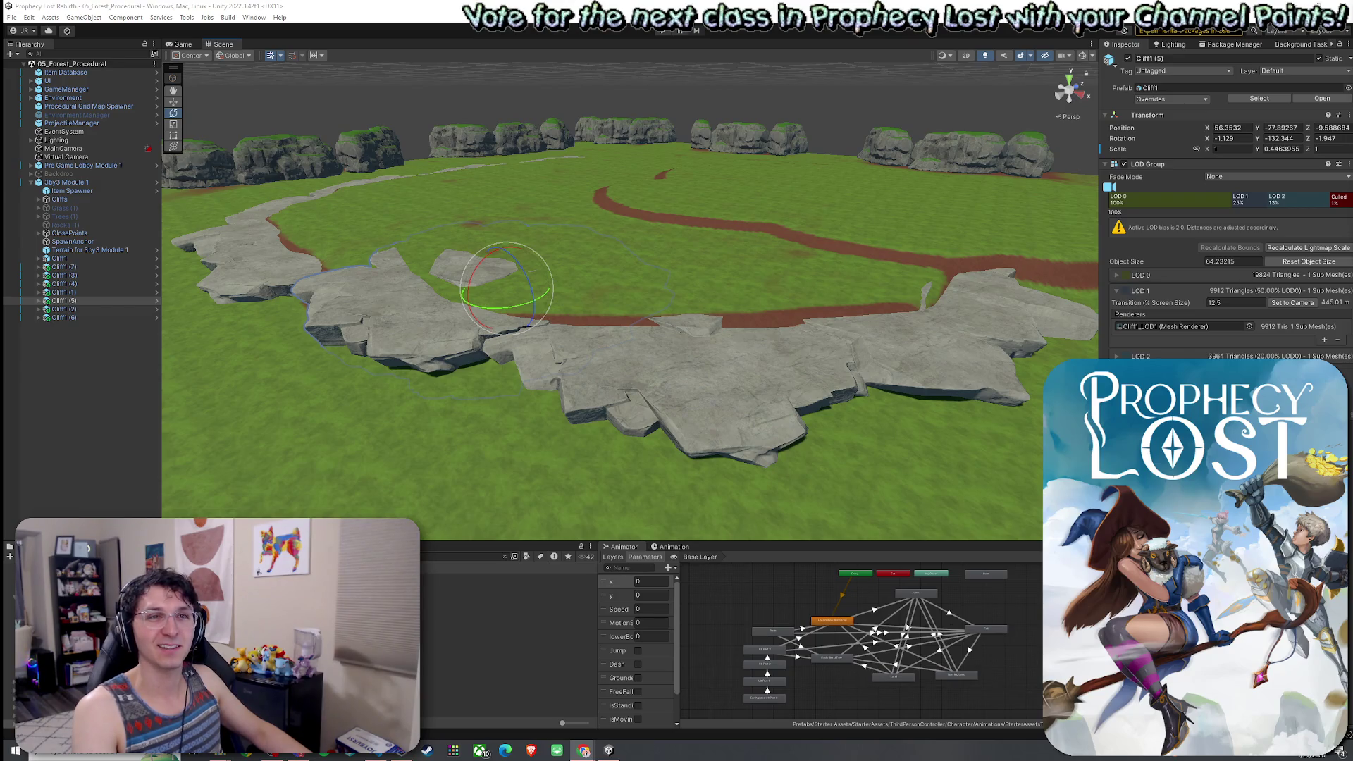
key("super+shift+Left")
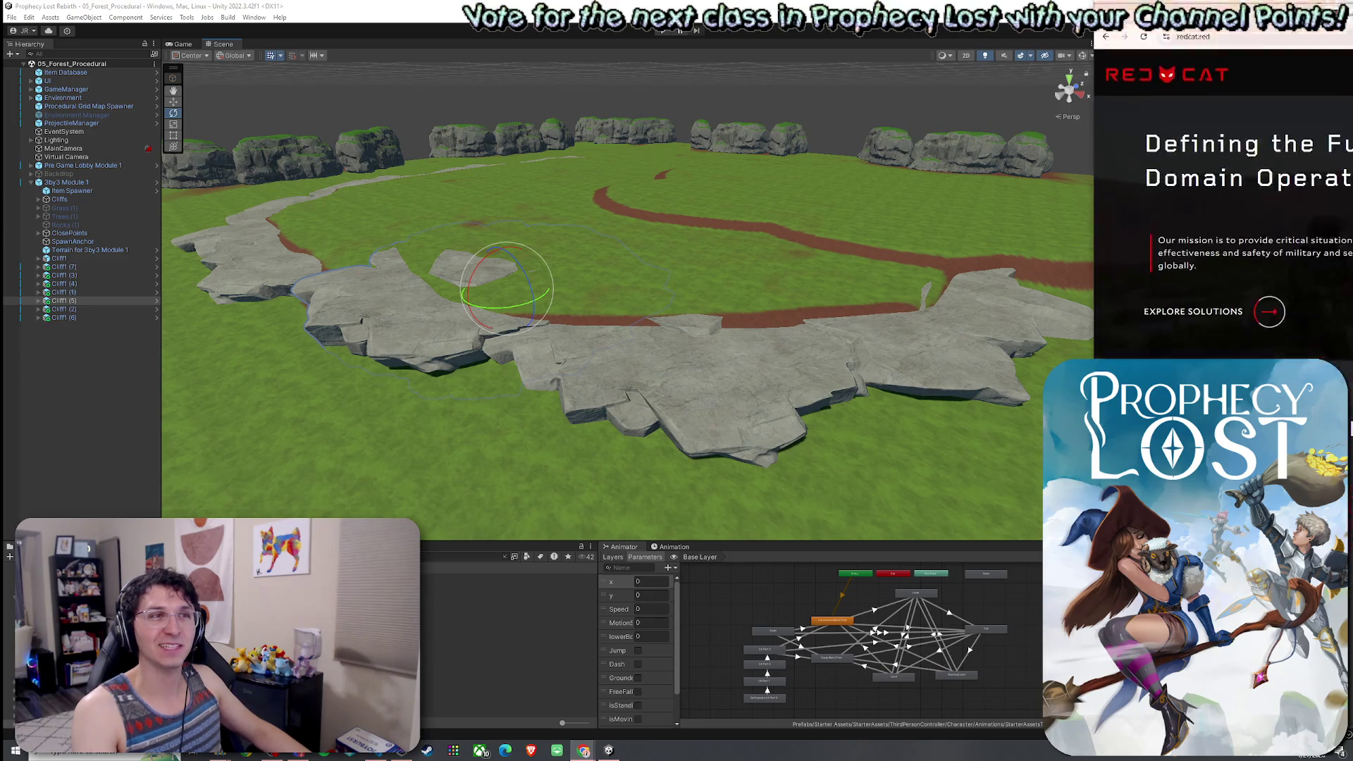
Scroll the Red Cat homepage down to Blue Ops and Futures Initiative, then return to Unity.
scroll(1014, 220, "down", 10)
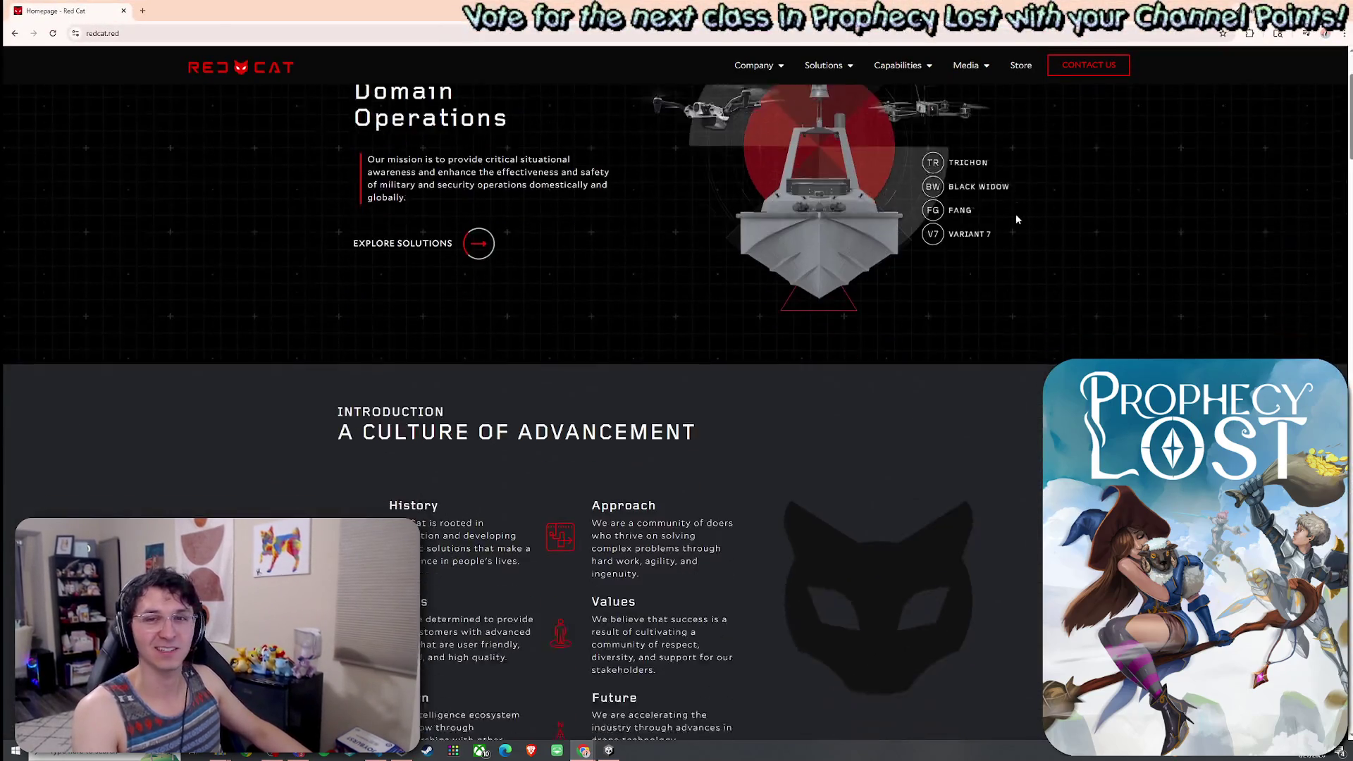
scroll(1014, 220, "down", 13)
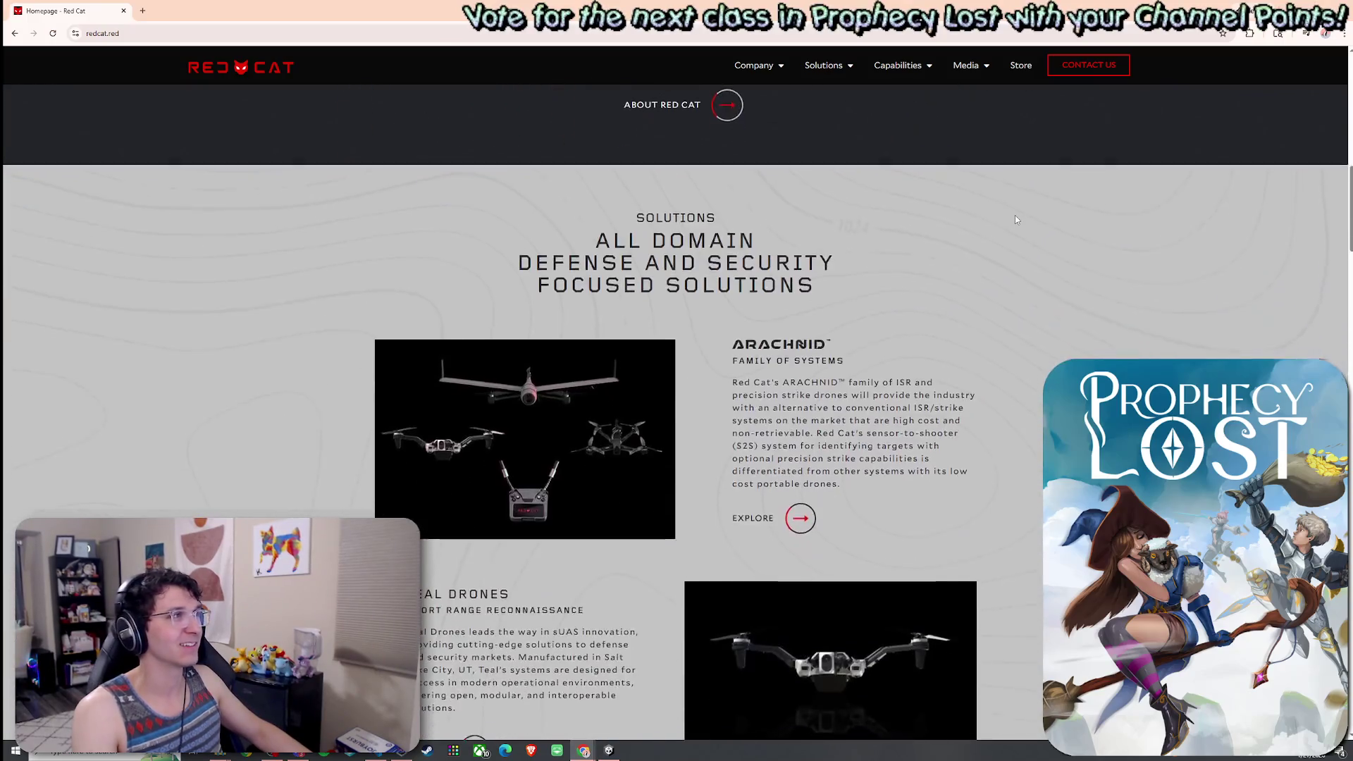
scroll(1010, 222, "down", 5)
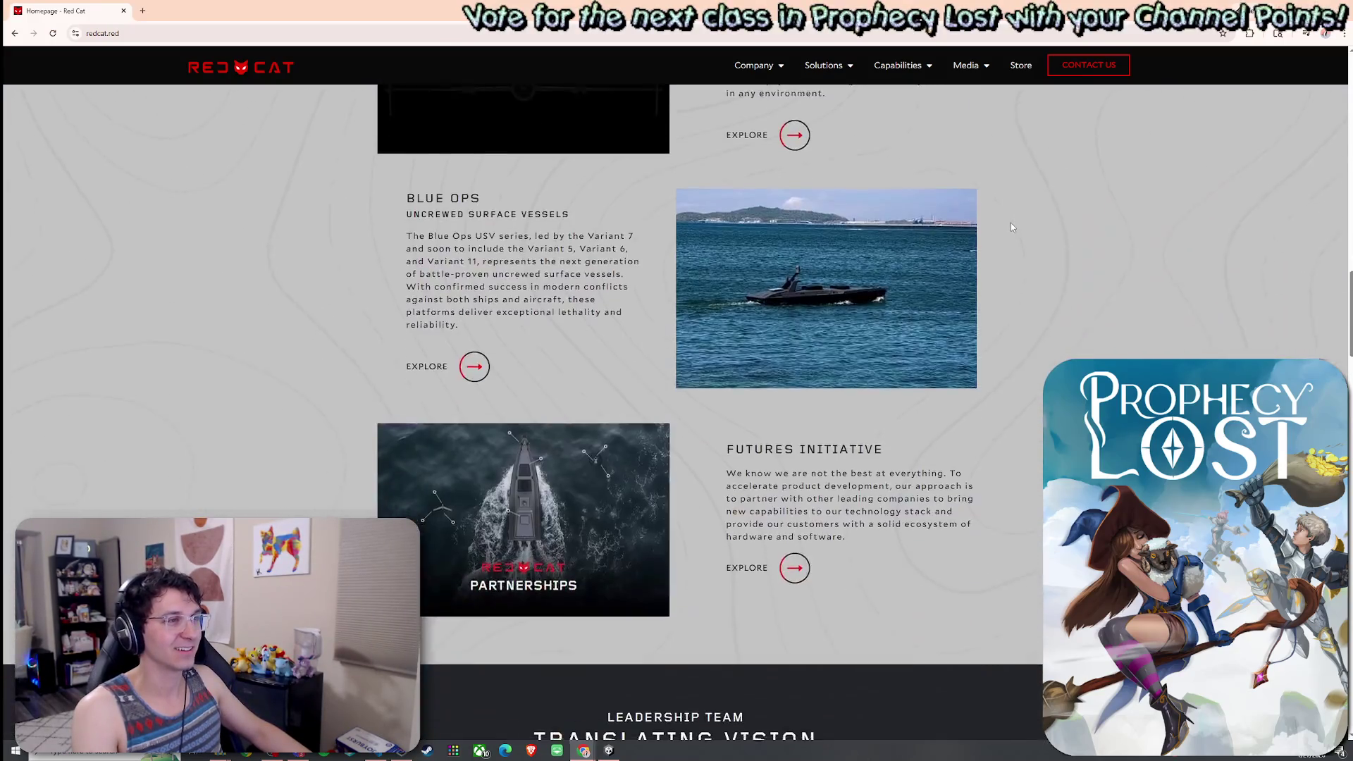
key("alt+Tab")
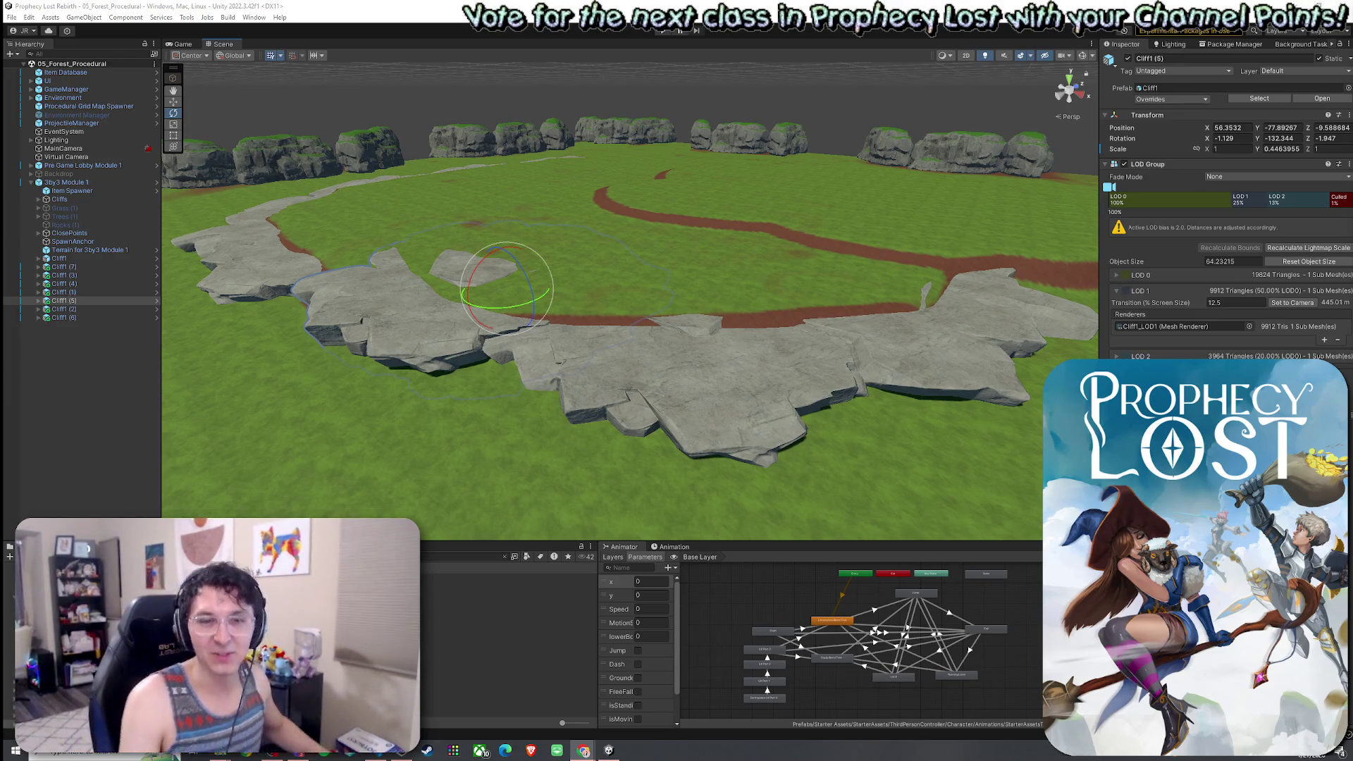
left_click(328, 5)
left_click(12, 17)
left_click(592, 249)
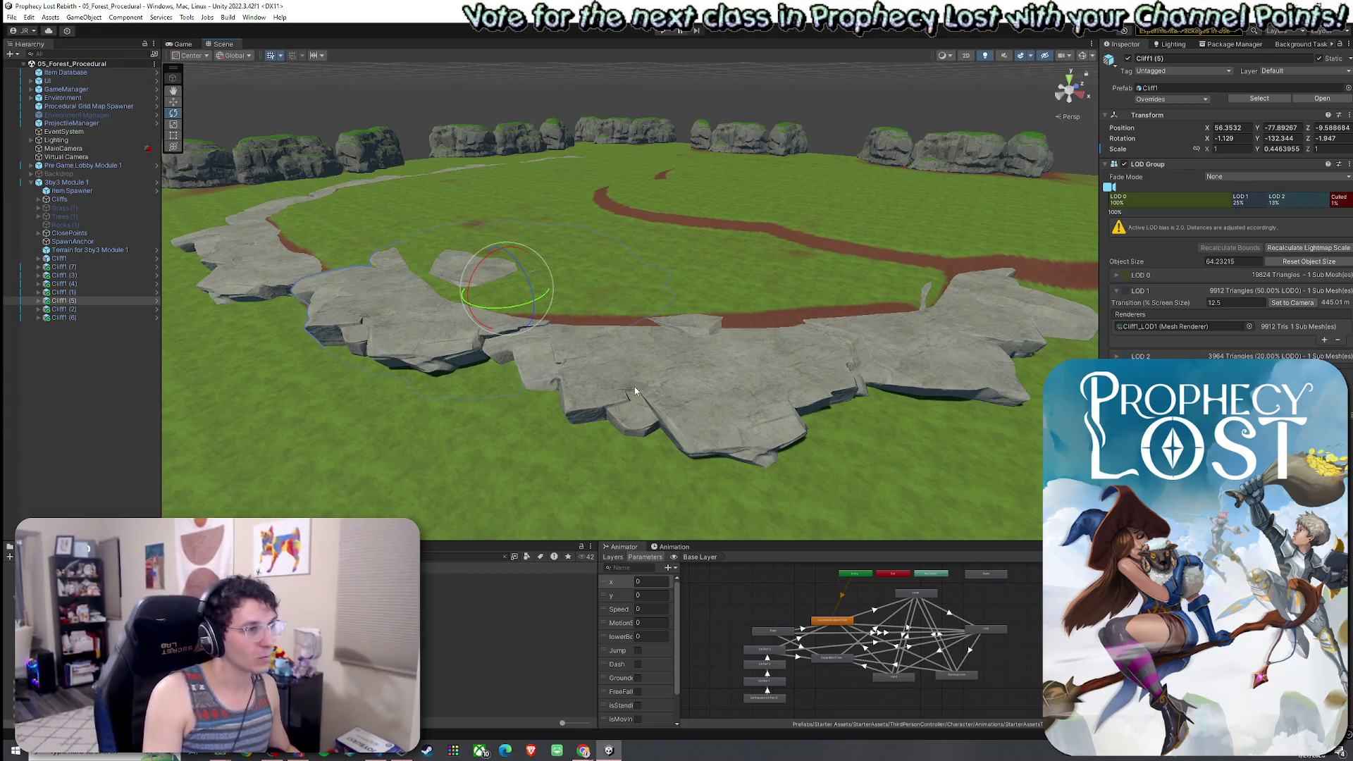
left_click(63, 318)
mouse_move(288, 341)
left_mouse_down()
mouse_move(606, 317)
mouse_move(607, 338)
left_mouse_up()
left_click(60, 259)
left_click(71, 301, "shift")
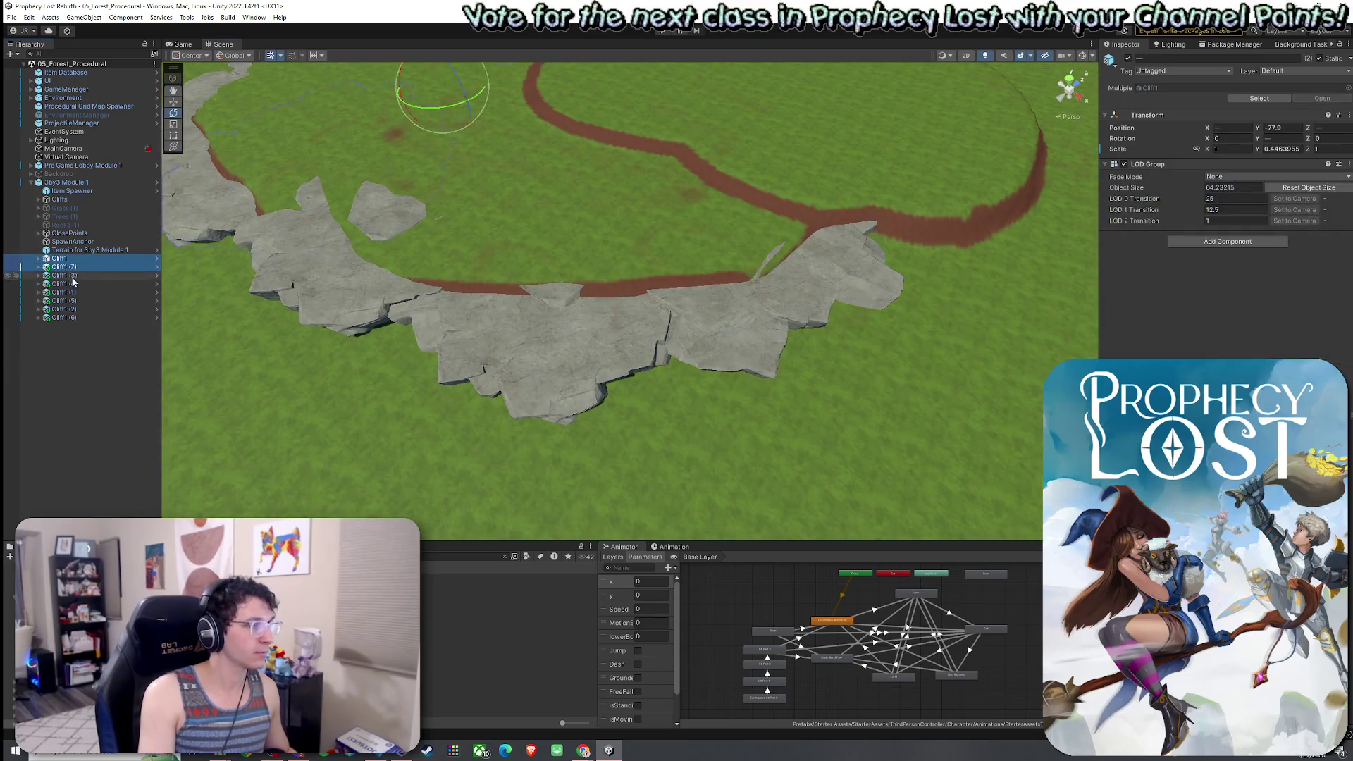
left_click(71, 318, "shift")
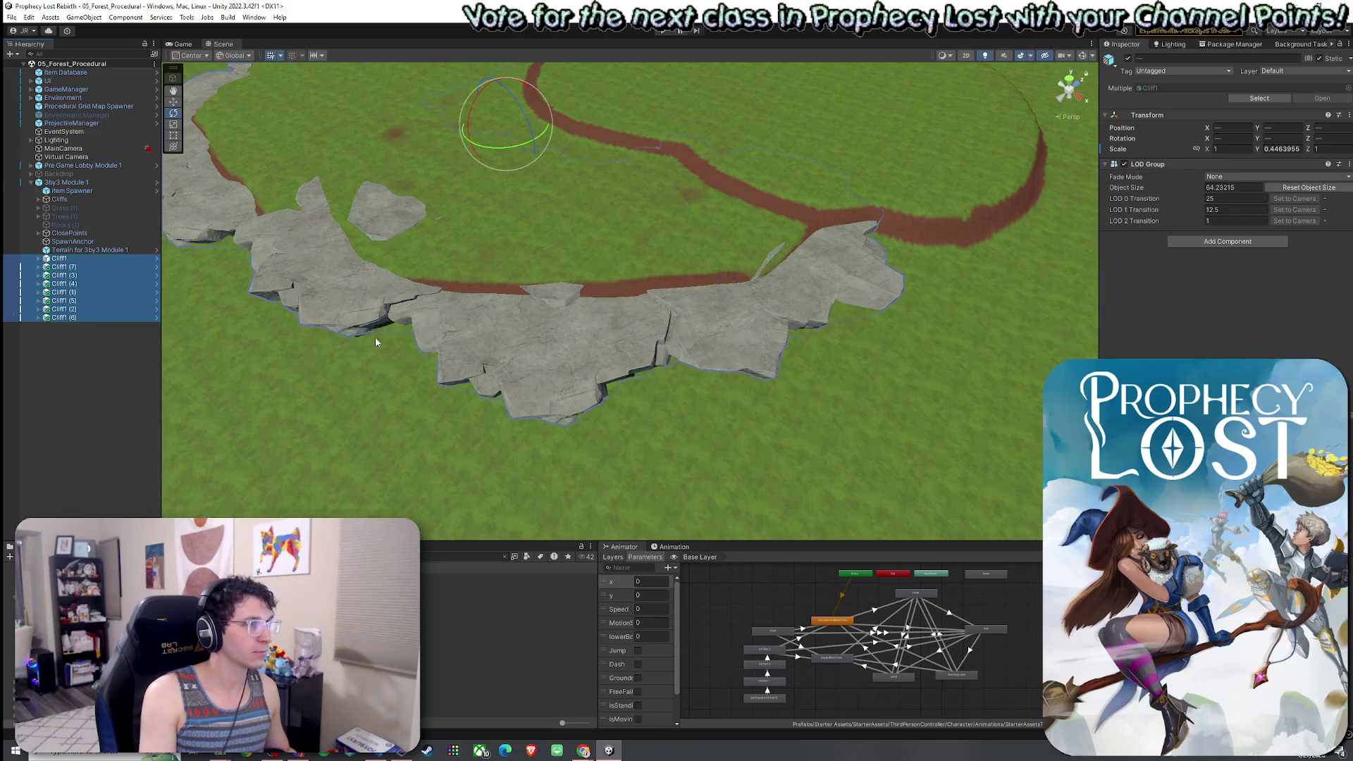
key("f")
key("w")
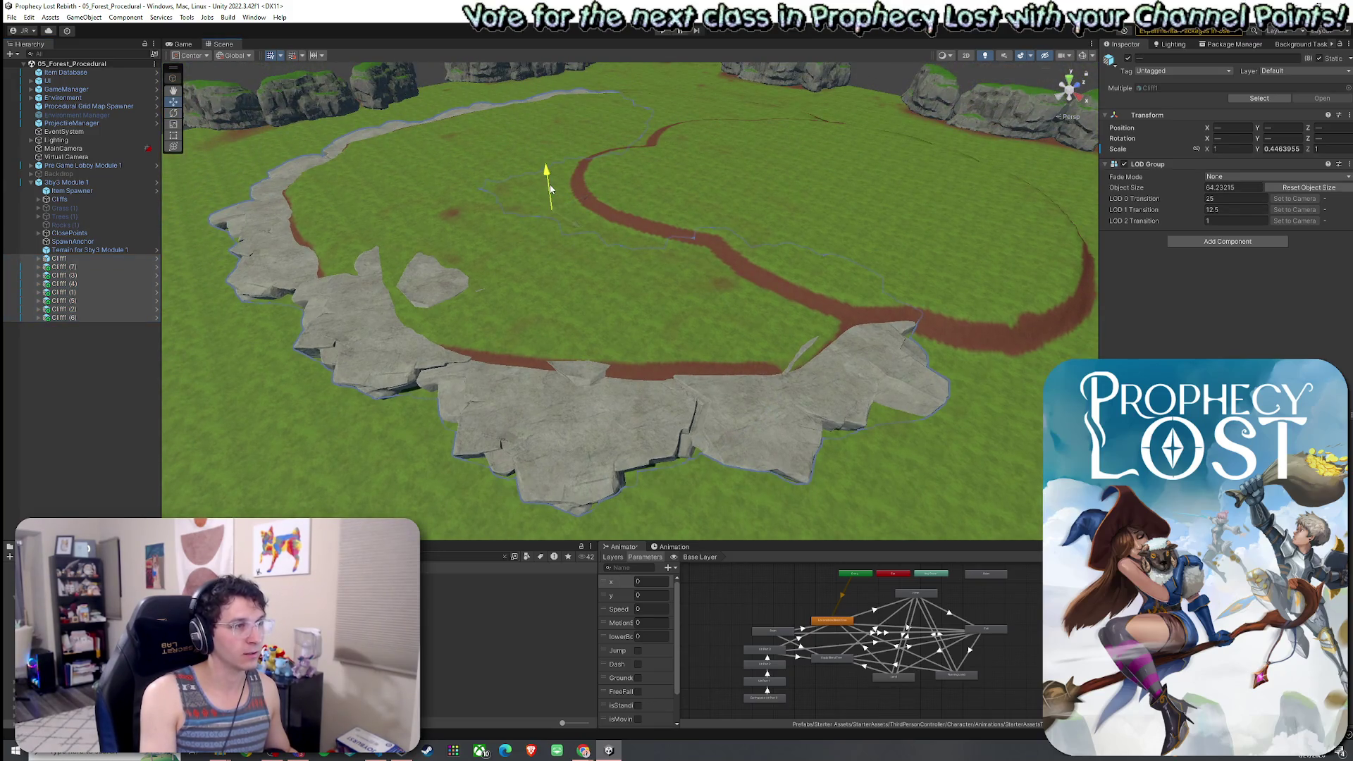
key("ctrl+z")
left_click_drag(551, 187, 553, 183)
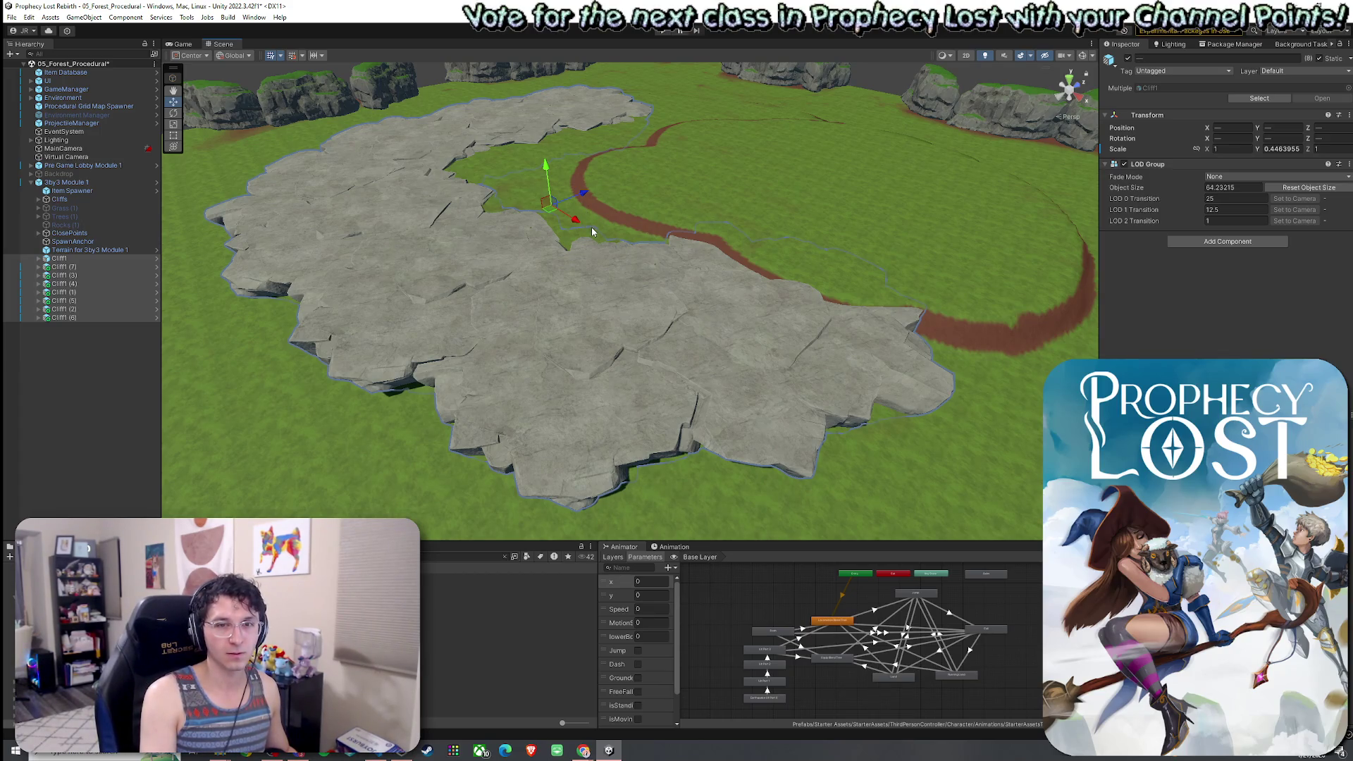
key("ctrl+z")
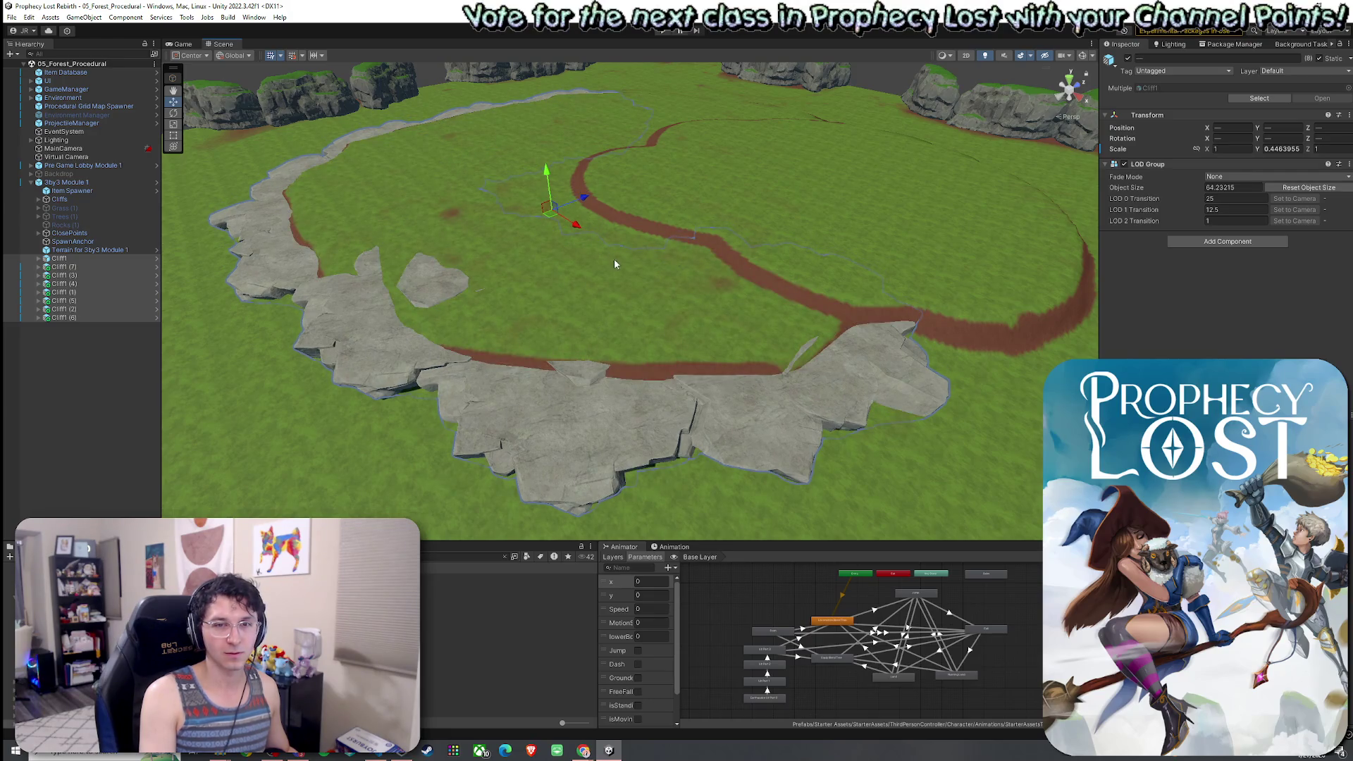
mouse_move(652, 305)
left_mouse_down()
mouse_move(778, 264)
mouse_move(1144, 293)
mouse_move(1138, 269)
mouse_move(1165, 279)
mouse_move(813, 417)
left_mouse_up()
left_click(806, 437)
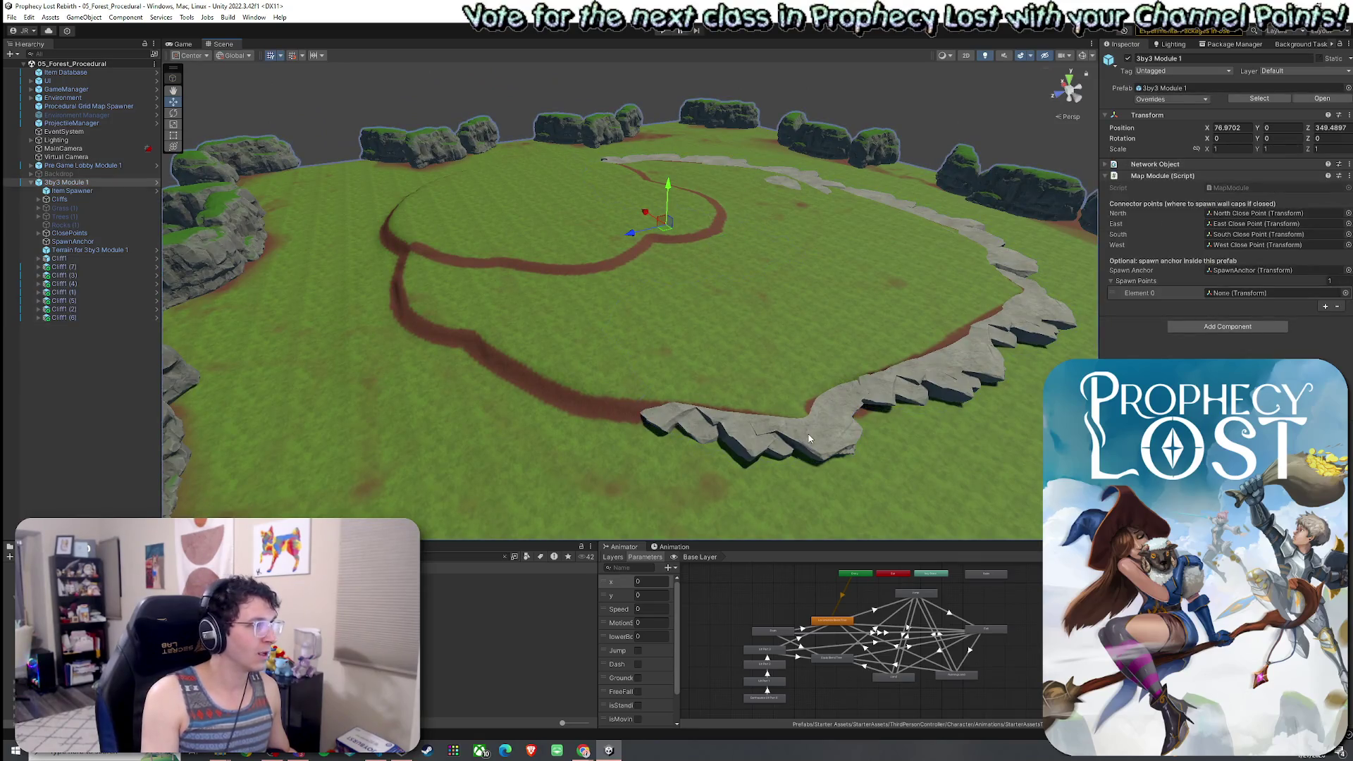
Duplicate Cliff1 and move and turn the copy, Cliff1 (8), along the ring's edge.
left_click(100, 317)
key("Up")
key("Up")
key("Up")
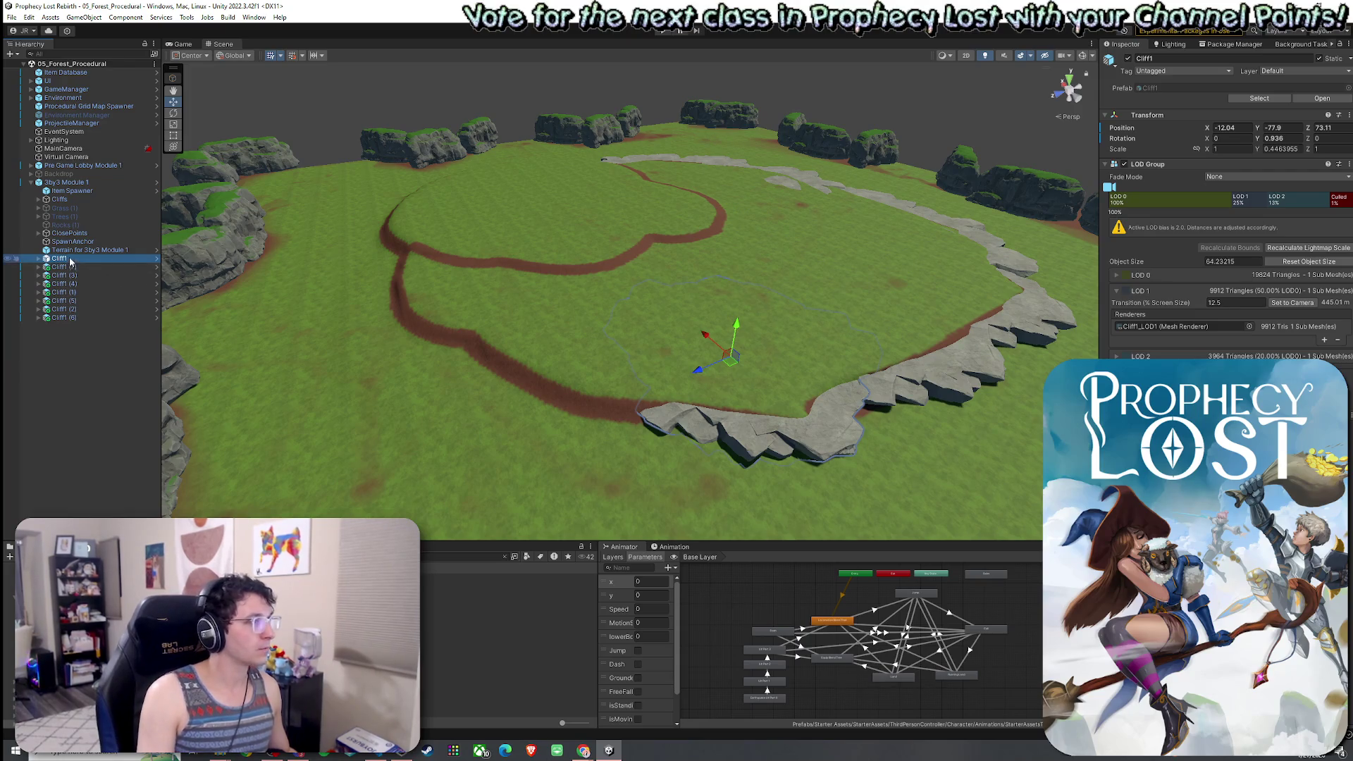
key("ctrl+d")
mouse_move(731, 357)
left_mouse_down()
mouse_move(562, 359)
mouse_move(667, 387)
left_mouse_up()
key("e")
key("w")
mouse_move(582, 345)
left_mouse_down()
mouse_move(586, 375)
mouse_move(445, 310)
mouse_move(452, 332)
mouse_move(436, 328)
mouse_move(444, 303)
mouse_move(485, 310)
left_mouse_up()
Duplicate again and turn Cliff1 (9) to follow the ring's curve.
key("ctrl+d")
key("e")
key("w")
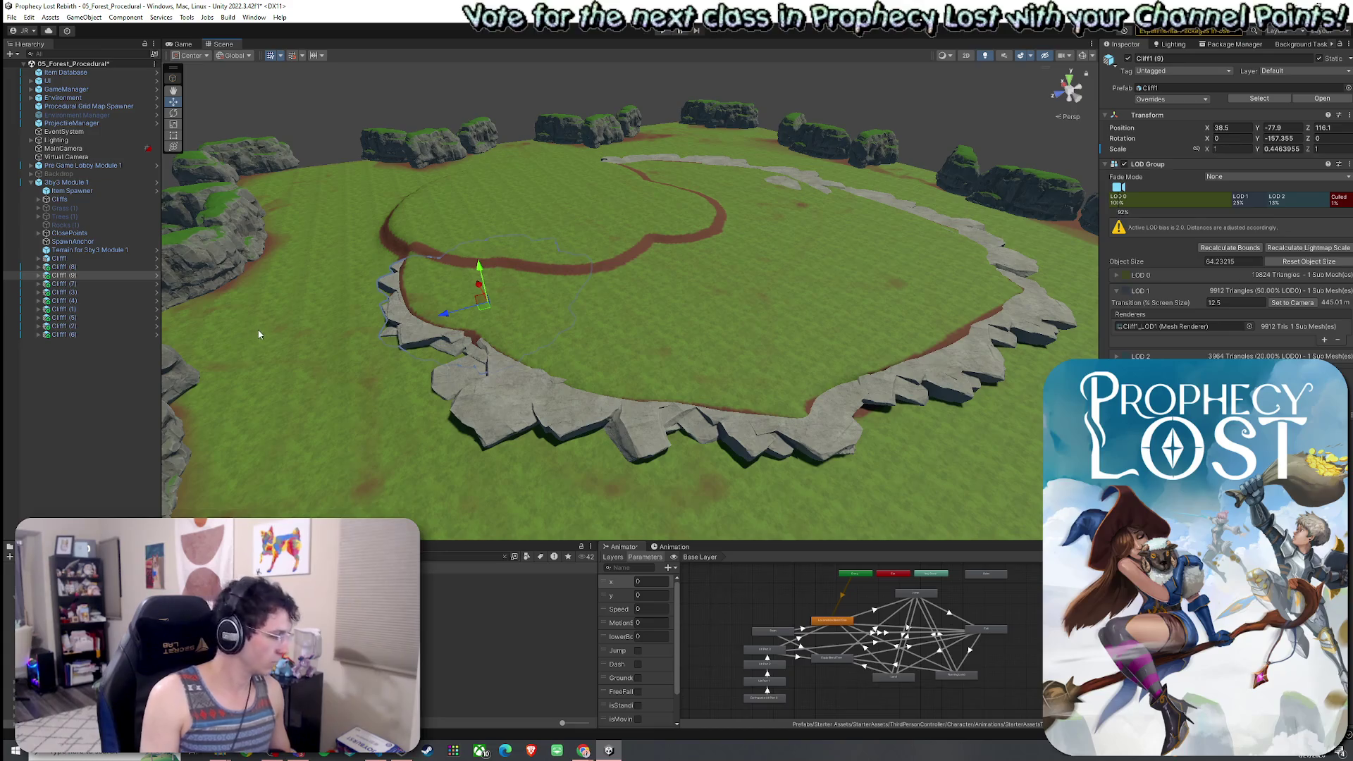
Make Cliff1 (10), moved farther along the ring to X 61.41, tilted and sunk to Y -77.2.
key("ctrl+d")
mouse_move(482, 282)
left_mouse_down()
mouse_move(482, 262)
mouse_move(477, 279)
mouse_move(478, 264)
mouse_move(522, 299)
mouse_move(771, 349)
left_mouse_up()
scroll(771, 349, "down", 3)
mouse_move(688, 324)
left_mouse_down()
mouse_move(576, 315)
mouse_move(572, 287)
mouse_move(602, 306)
mouse_move(582, 301)
left_mouse_up()
key("e")
key("w")
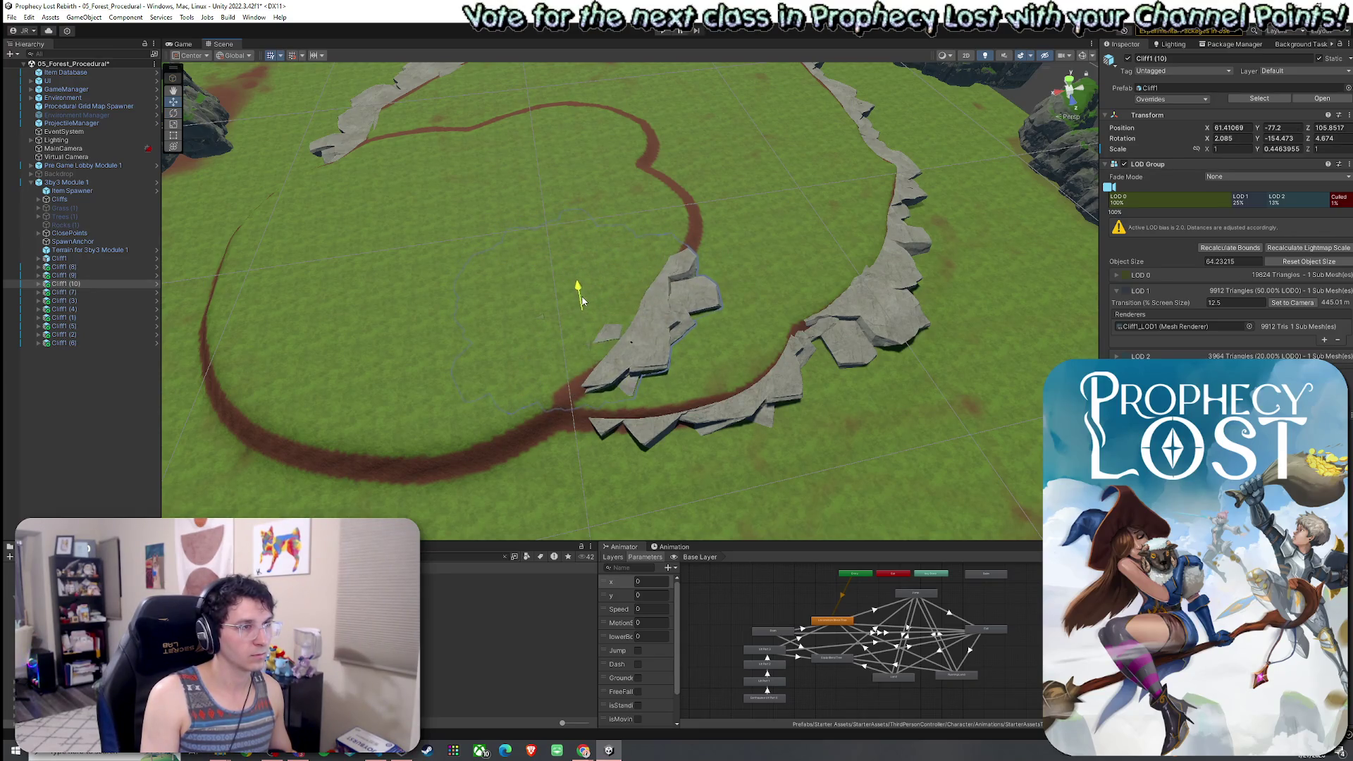
Shift and rotate Cliff1 (8) into a neater position along the ring.
mouse_move(780, 298)
left_mouse_down()
mouse_move(749, 355)
mouse_move(742, 307)
left_mouse_up()
key("e")
key("w")
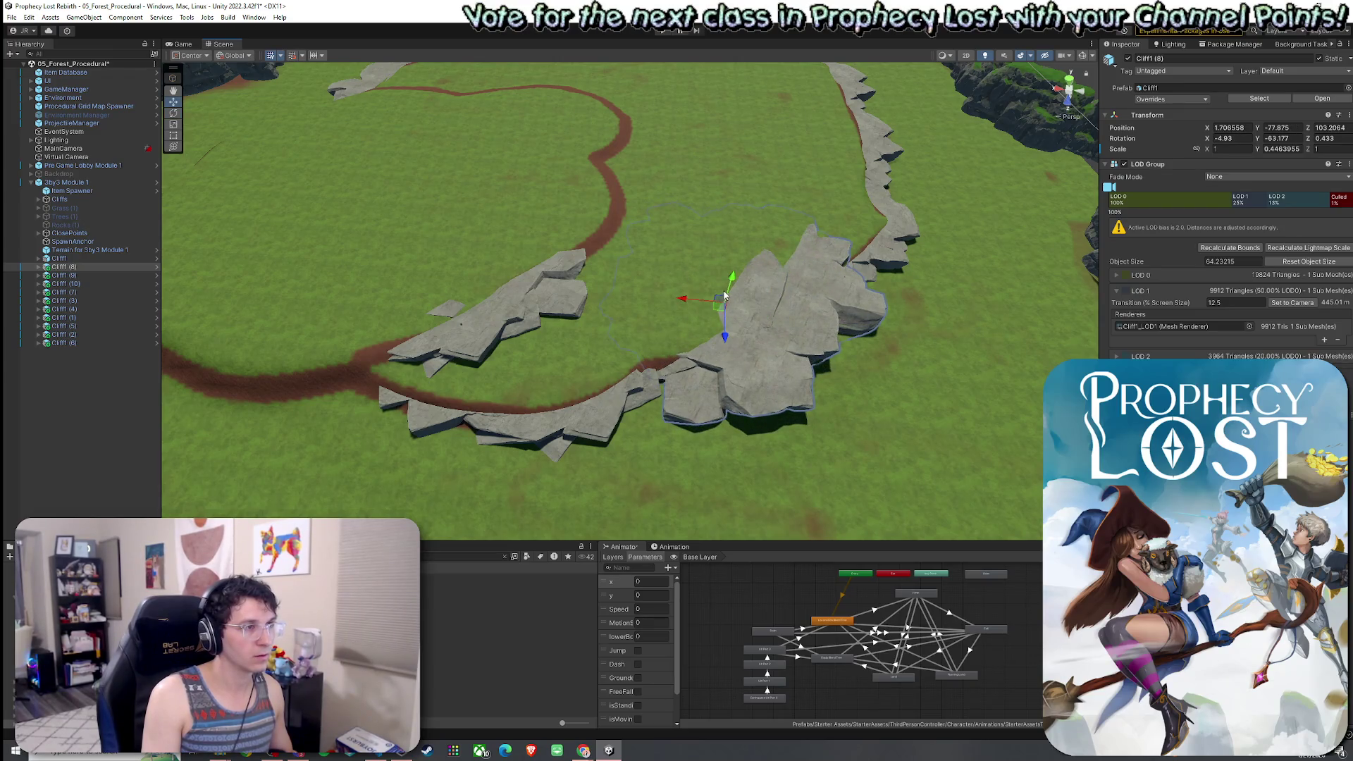
left_click(726, 302)
left_click(754, 312)
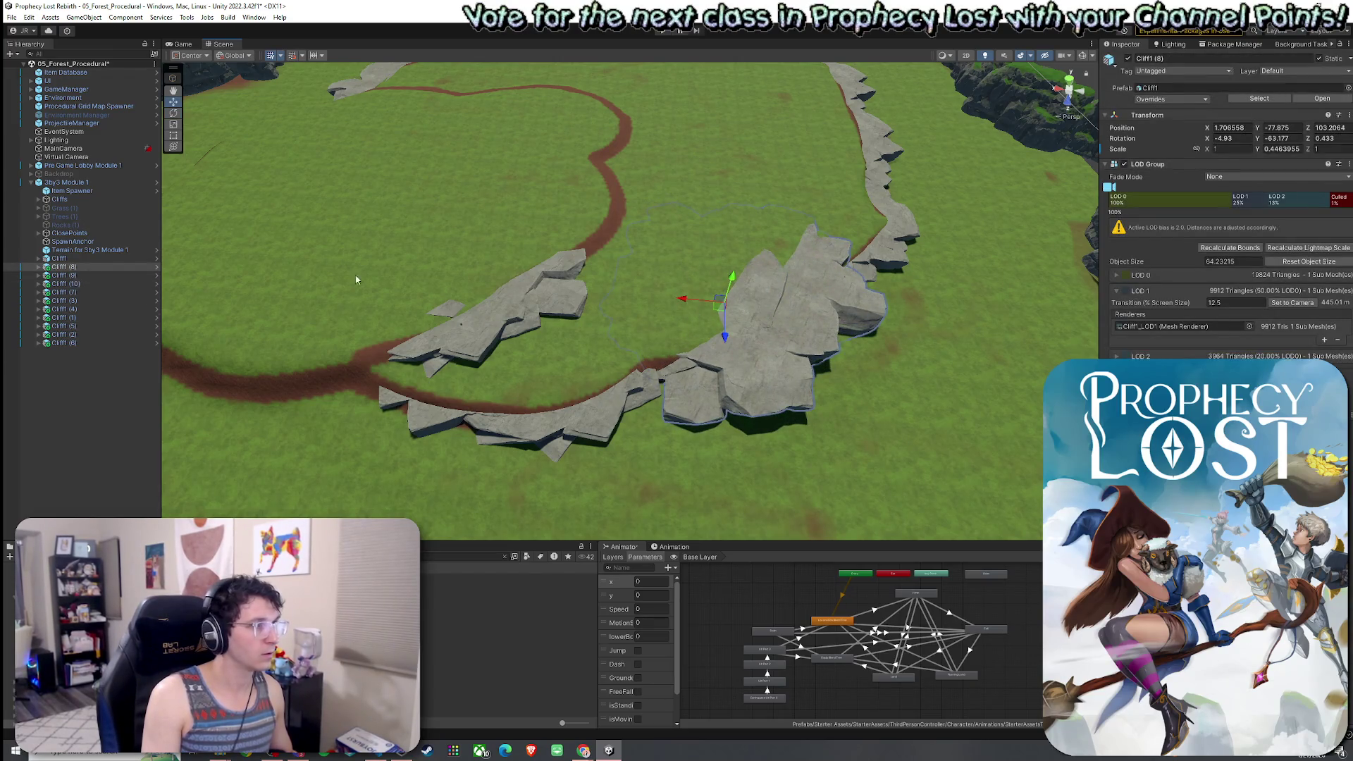
mouse_move(719, 300)
left_mouse_down()
mouse_move(698, 310)
mouse_move(733, 307)
mouse_move(720, 289)
mouse_move(754, 343)
mouse_move(833, 343)
mouse_move(661, 266)
mouse_move(678, 240)
mouse_move(824, 249)
mouse_move(909, 227)
mouse_move(933, 287)
mouse_move(823, 312)
left_mouse_up()
key("e")
key("w")
key("e")
key("w")
scroll(848, 360, "up", 5)
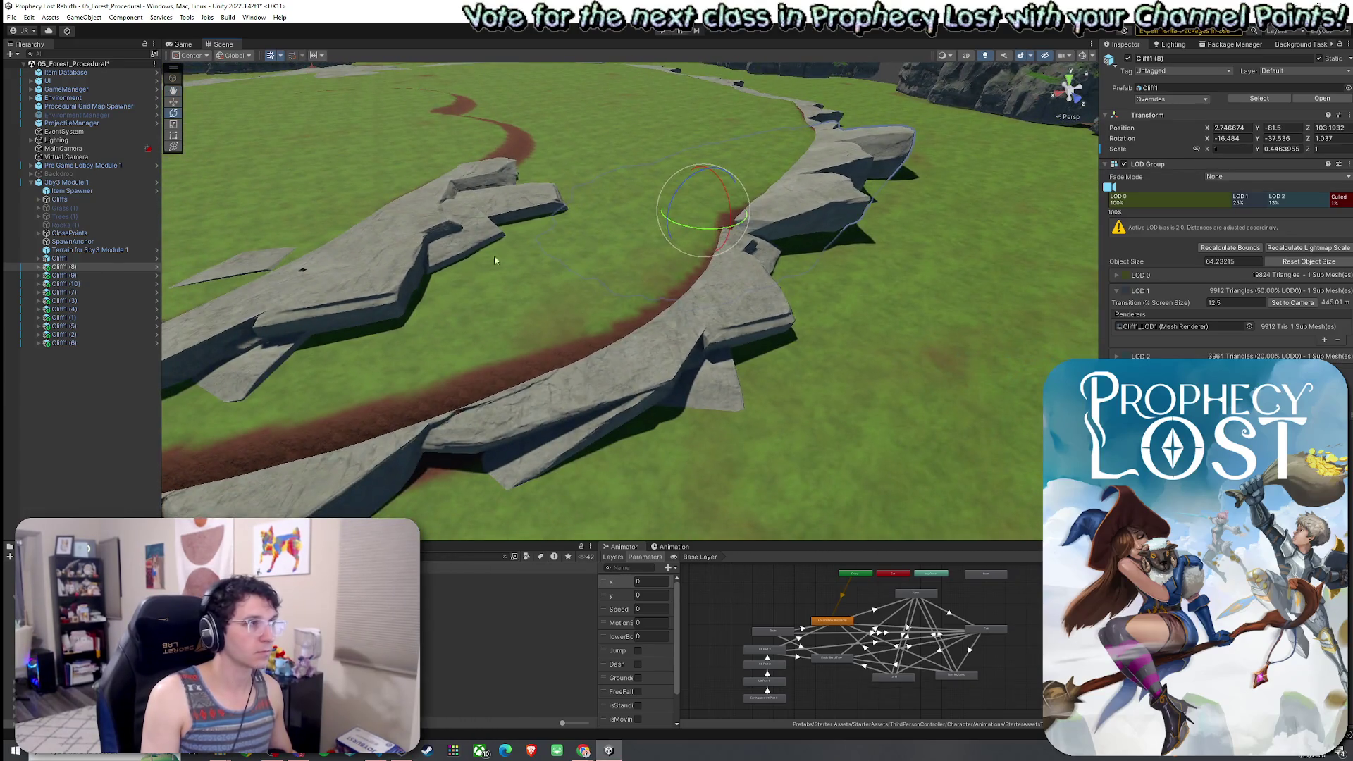
Turn Cliff1 (10) to about -177.6 degrees at X 53.78, Y -75.09, Z 99.1, then select 3by3 Module 1.
left_click(496, 260)
key("f")
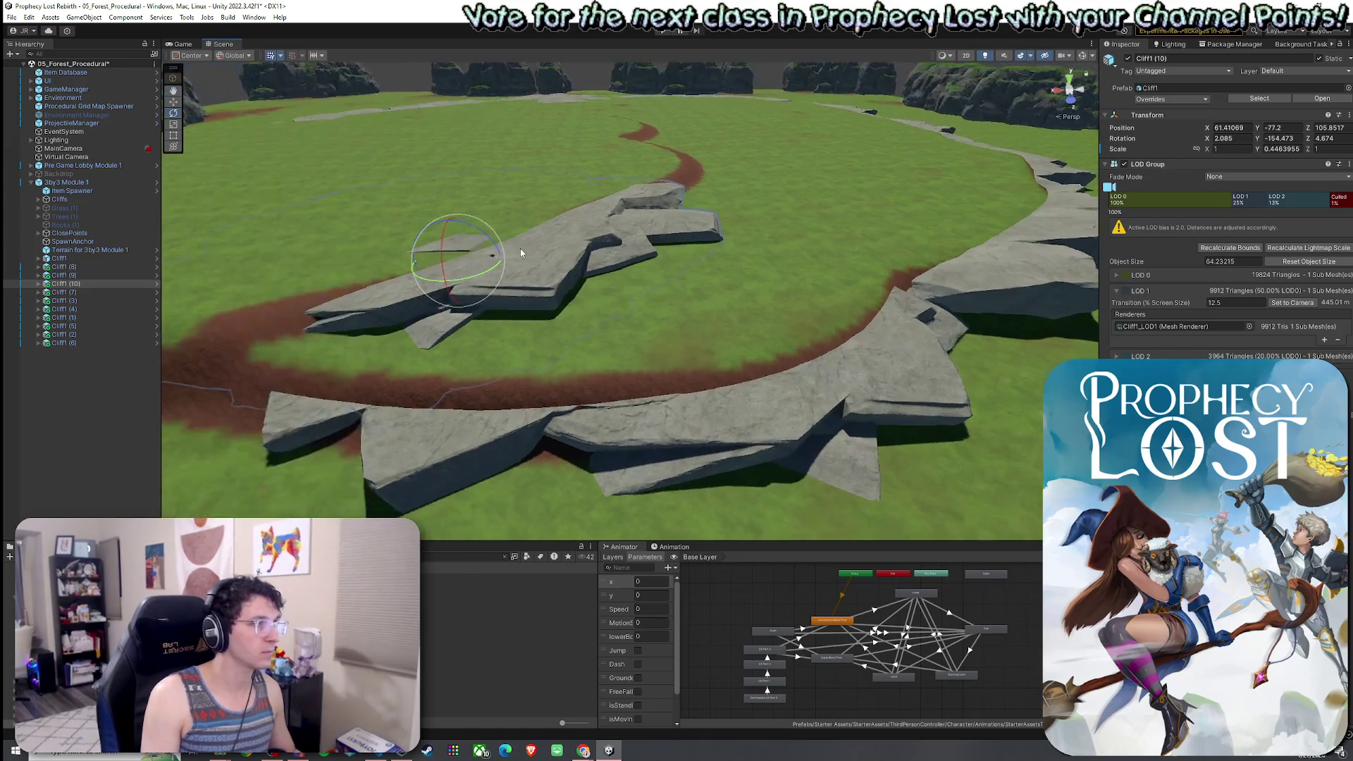
mouse_move(465, 301)
left_mouse_down()
mouse_move(475, 250)
mouse_move(478, 264)
mouse_move(529, 257)
mouse_move(526, 216)
mouse_move(599, 245)
mouse_move(648, 245)
left_mouse_up()
key("w")
left_click(684, 171)
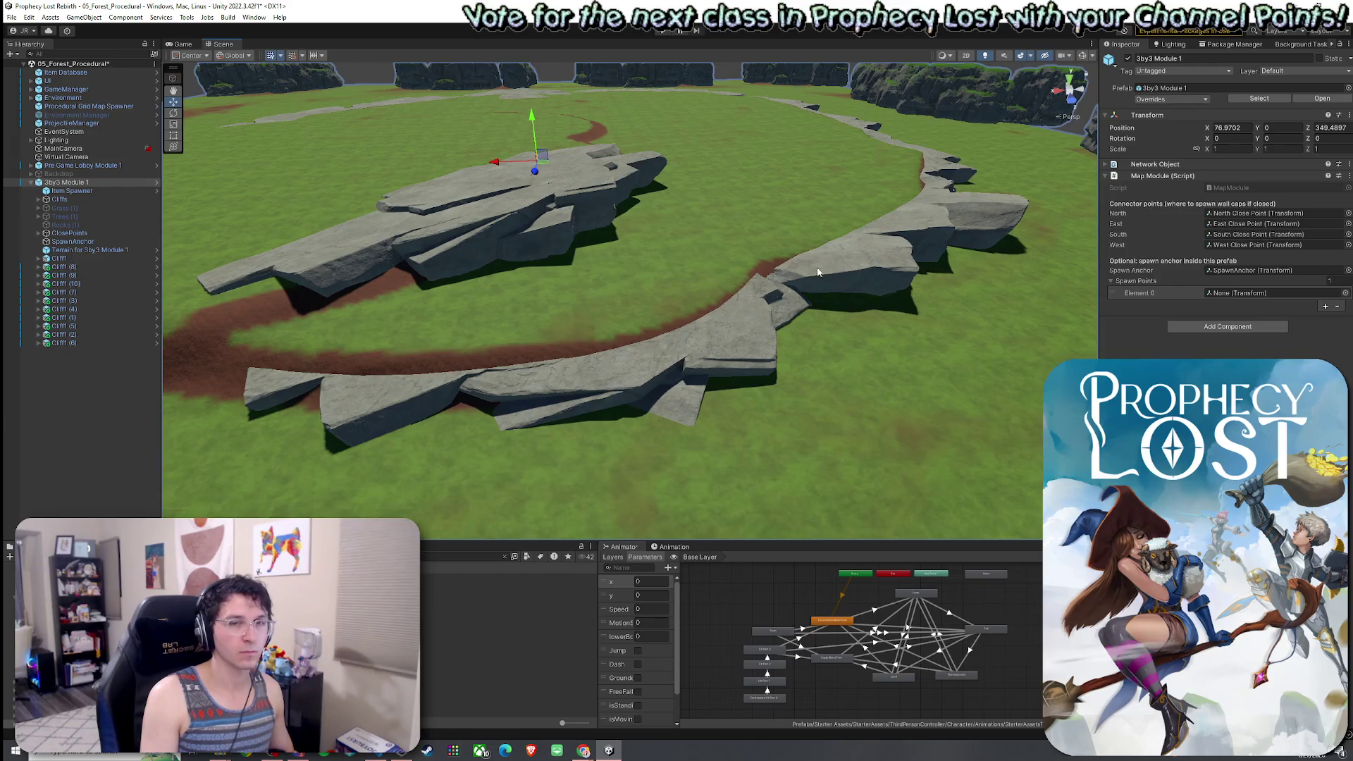
Tilt Cliff1 (9) and turn it to about -175.9 degrees at X 36.09, Y -81.82, Z 119.32.
key("f")
left_click(503, 268)
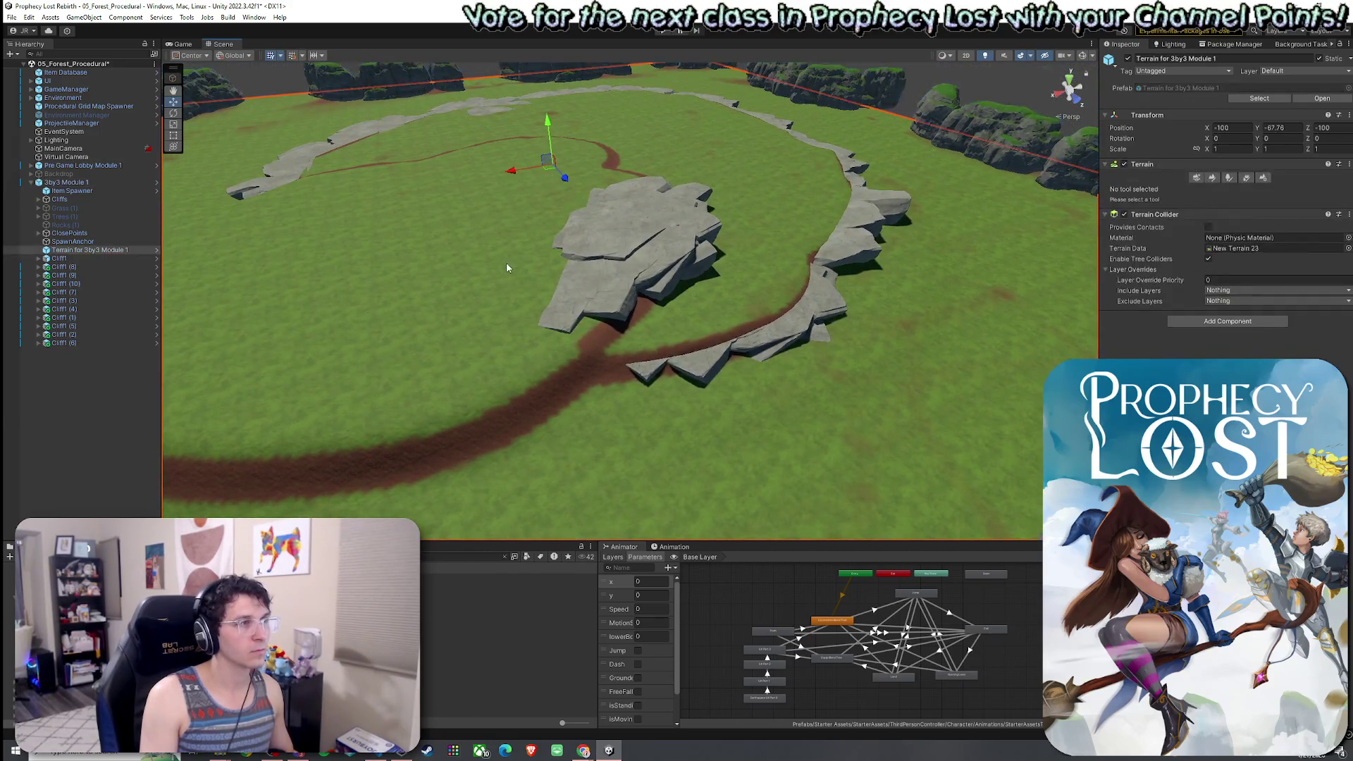
left_click(821, 243)
key("ctrl+z")
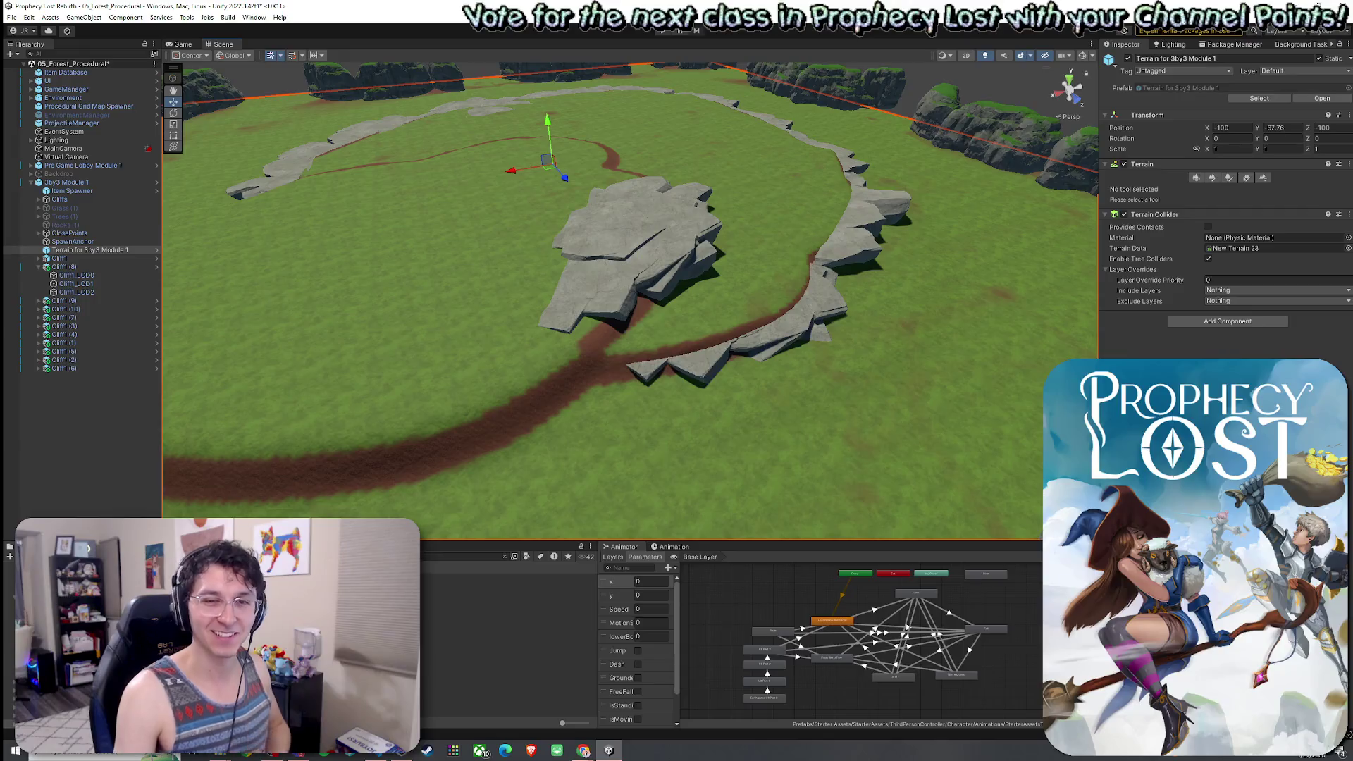
mouse_move(1011, 439)
left_mouse_down()
mouse_move(840, 395)
mouse_move(704, 433)
left_mouse_up()
left_click(691, 440)
key("e")
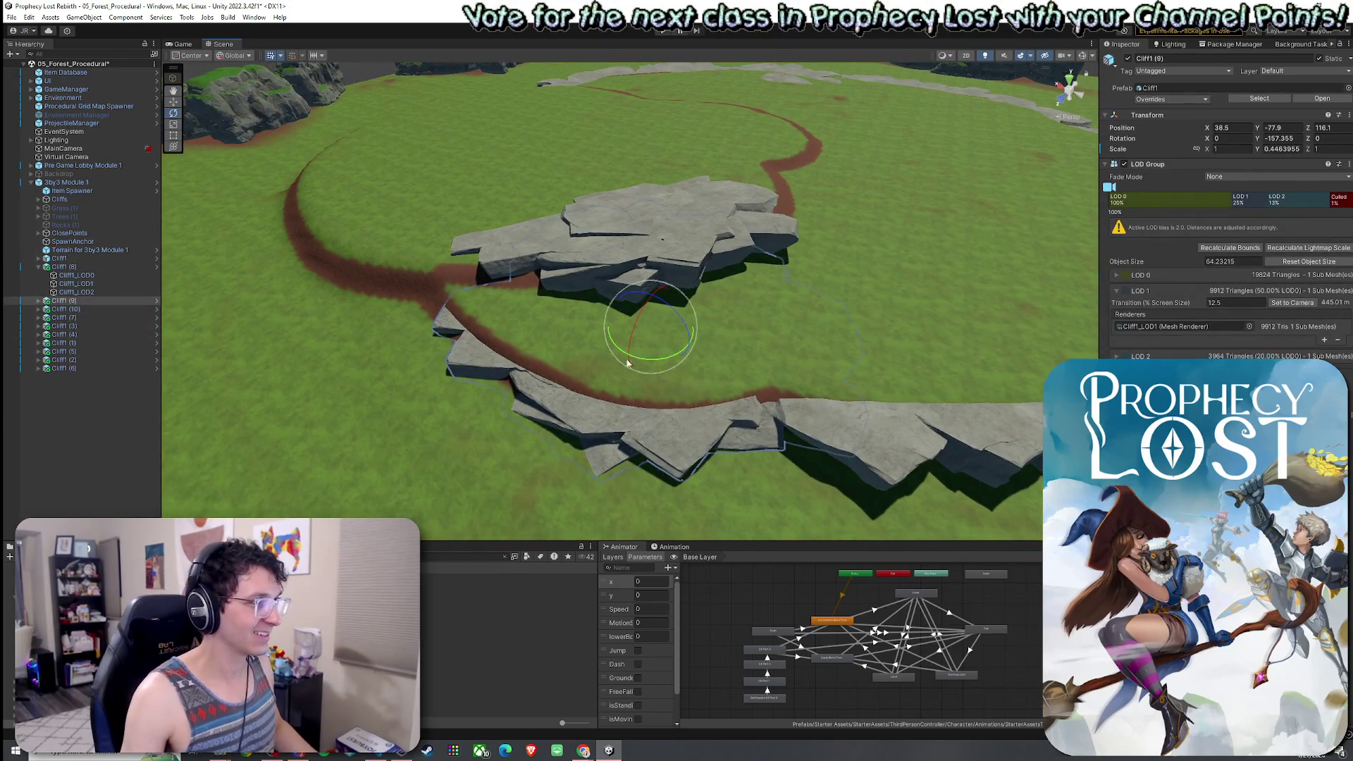
left_click_drag(654, 346, 653, 324)
key("w")
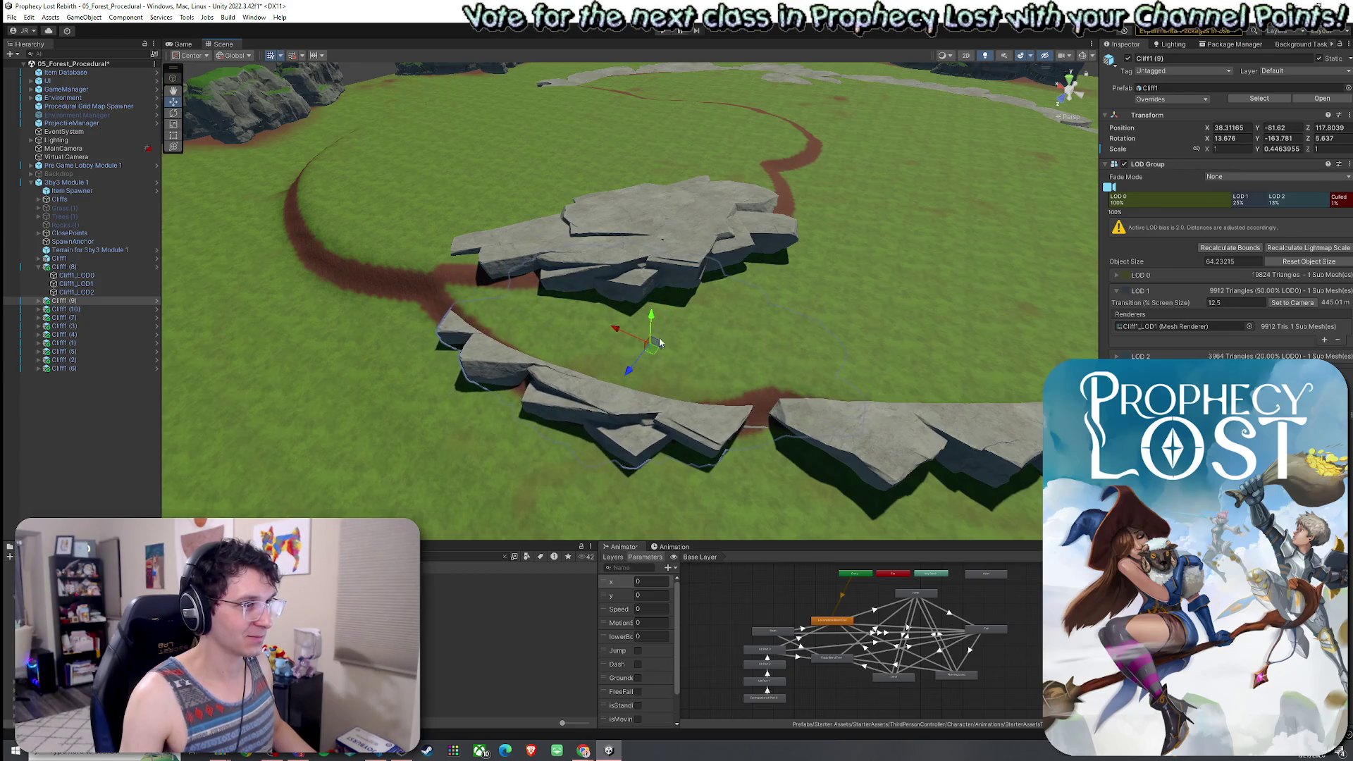
key("e")
mouse_move(653, 382)
left_mouse_down()
mouse_move(675, 398)
mouse_move(655, 399)
mouse_move(773, 360)
left_mouse_up()
Expand Cliff1 (8) and Cliff1 (9) in the Hierarchy to inspect their LOD parts.
left_click(773, 360)
left_click(585, 384)
left_click(585, 383)
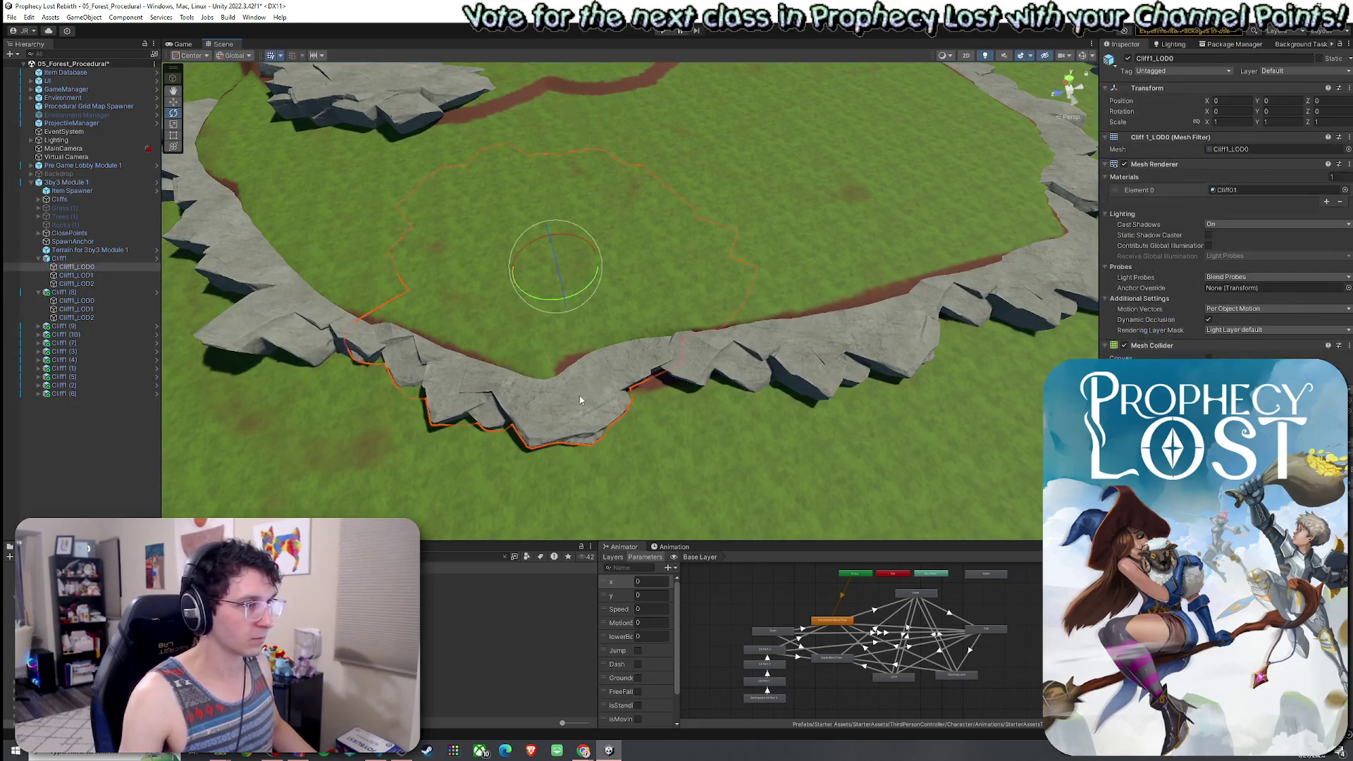
left_click(76, 300)
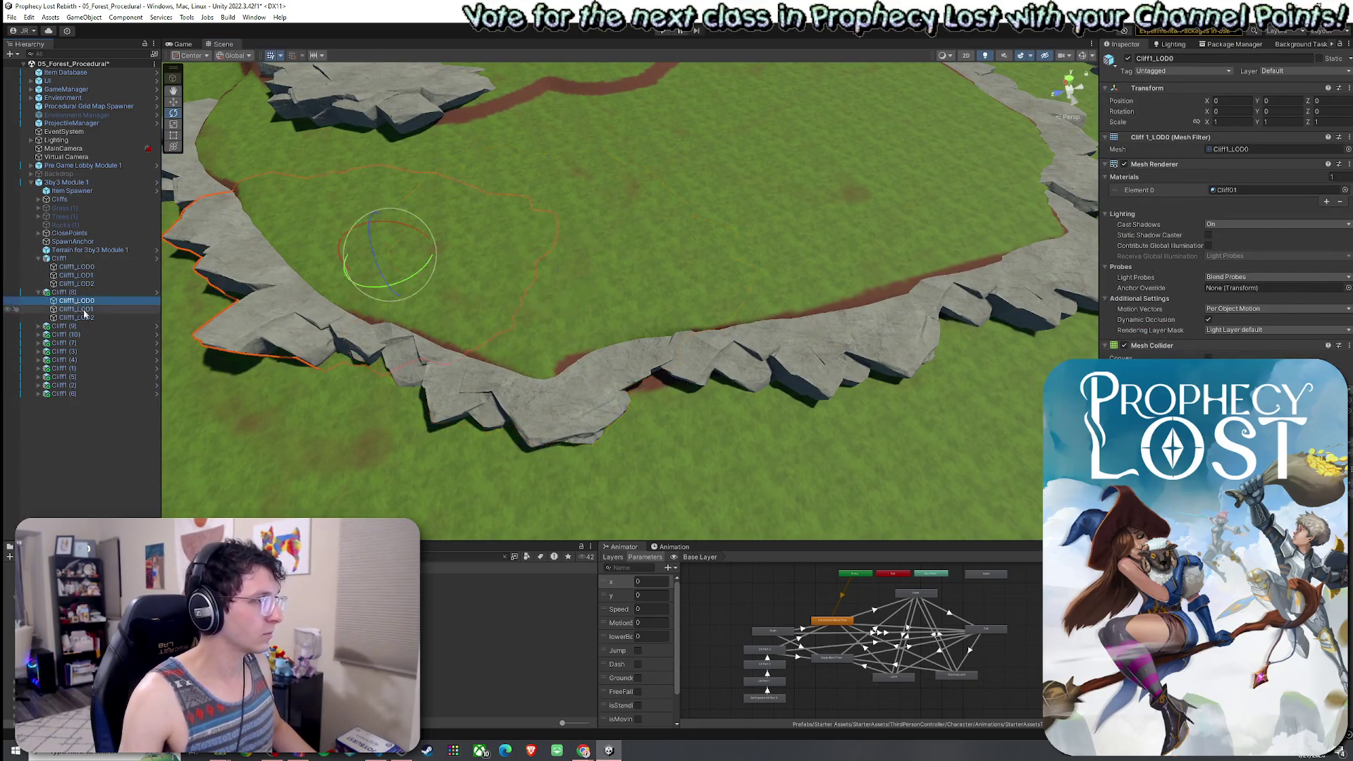
key("Down")
key("Down")
left_click(106, 283)
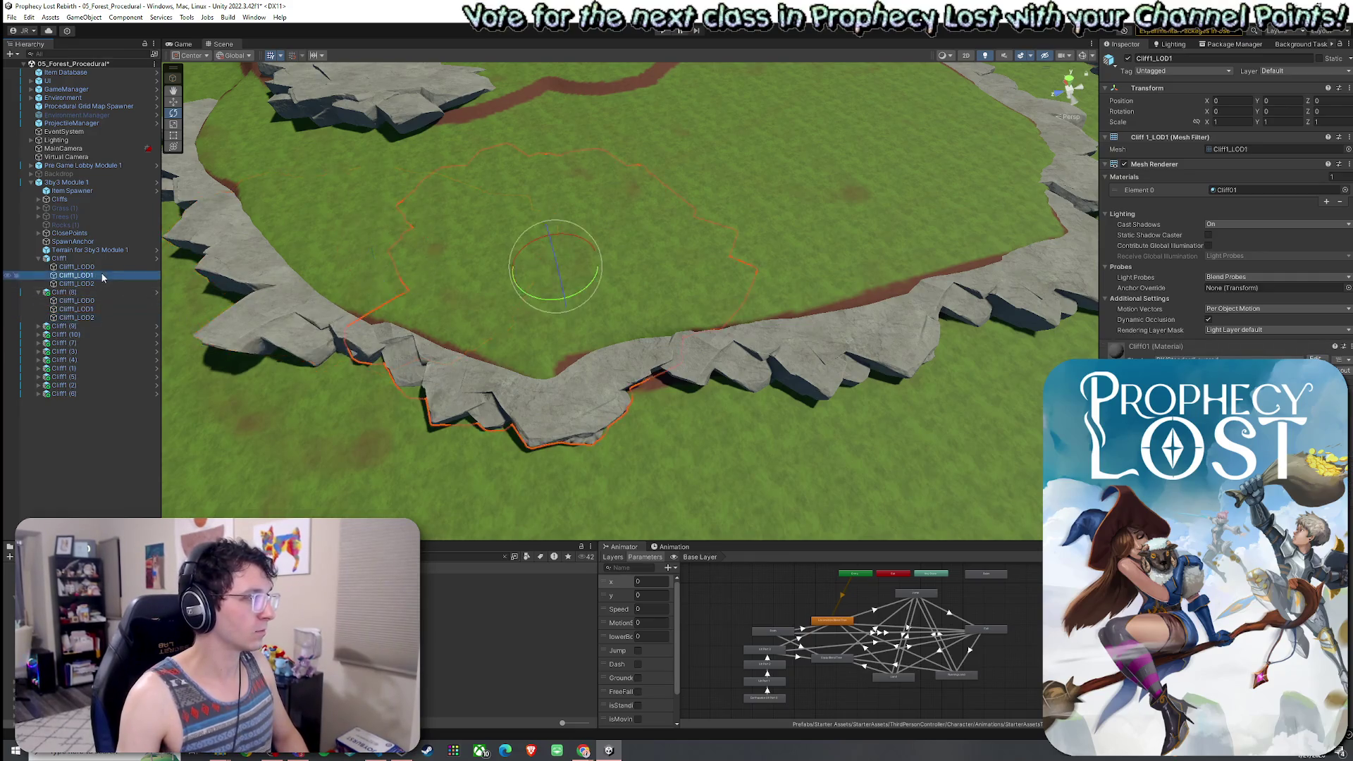
left_click(37, 259)
left_click(38, 268)
left_click(65, 276)
left_click(38, 276)
key("Down")
key("Down")
key("Down")
left_click(39, 275)
Select the front Cliff1, try it at a new angle, then delete it.
left_click(555, 400)
left_click(556, 399)
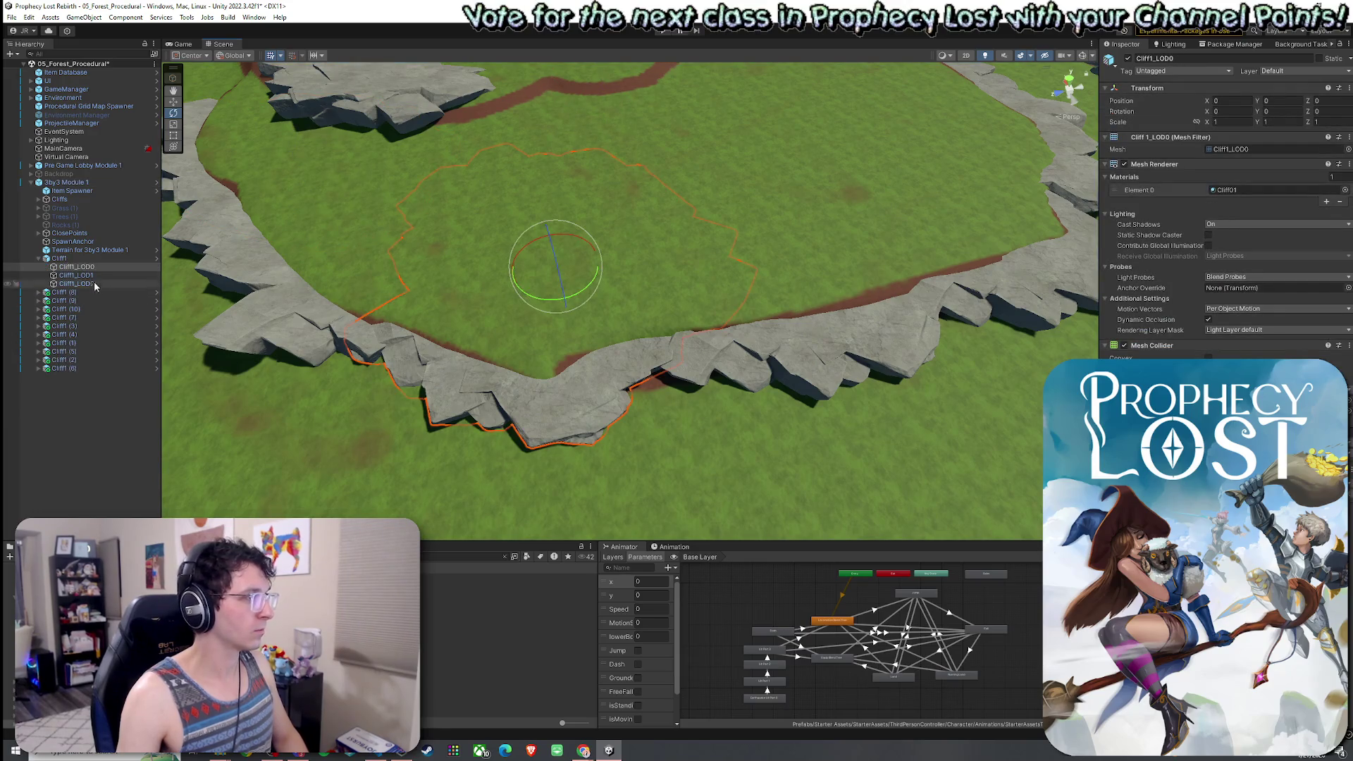
left_click(86, 258)
mouse_move(398, 315)
left_mouse_down()
mouse_move(454, 317)
mouse_move(635, 265)
left_mouse_up()
mouse_move(640, 260)
left_mouse_down()
mouse_move(618, 304)
mouse_move(641, 315)
mouse_move(629, 267)
mouse_move(643, 295)
mouse_move(616, 287)
mouse_move(597, 314)
mouse_move(759, 350)
left_mouse_up()
key("w")
key("f")
key("e")
key("w")
key("e")
key("Delete")
scroll(694, 320, "down", 5)
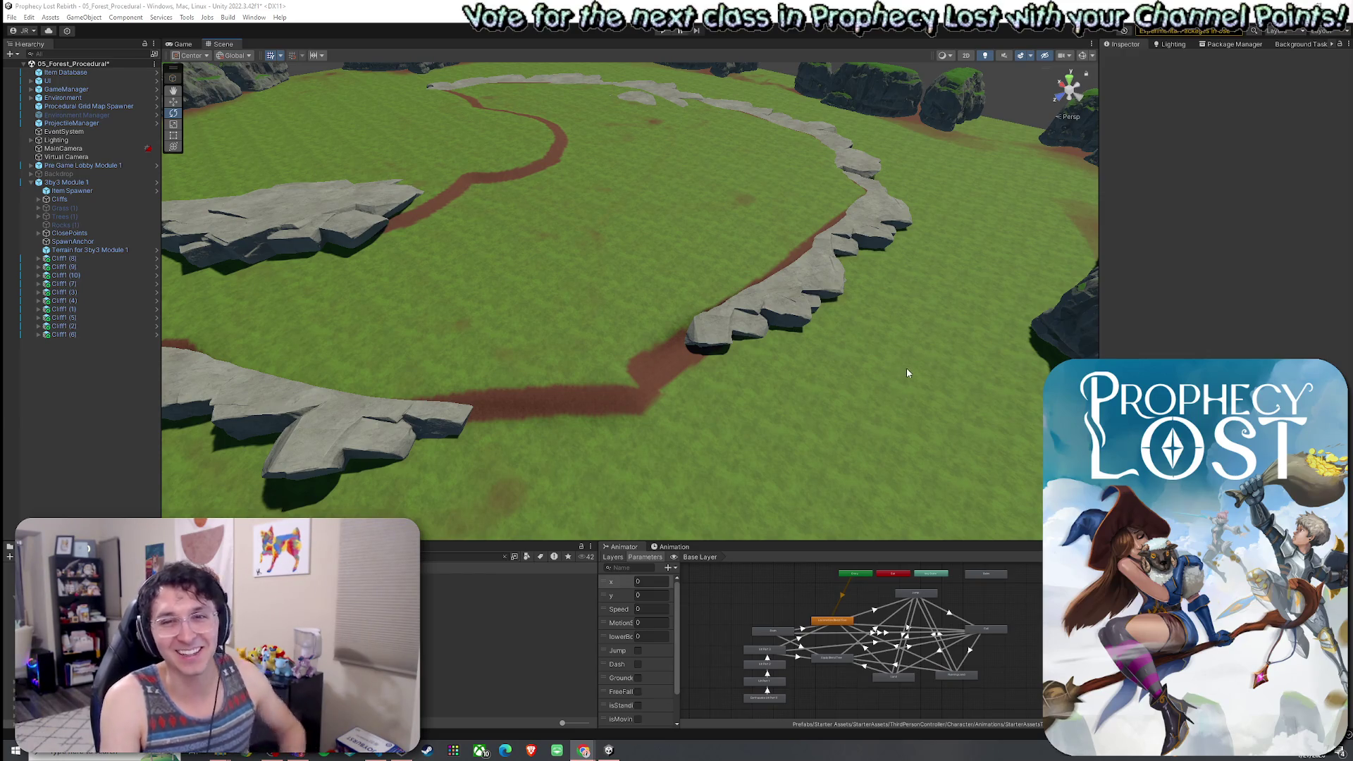
mouse_move(907, 373)
left_mouse_down()
mouse_move(852, 386)
mouse_move(816, 378)
mouse_move(818, 356)
mouse_move(697, 348)
left_mouse_up()
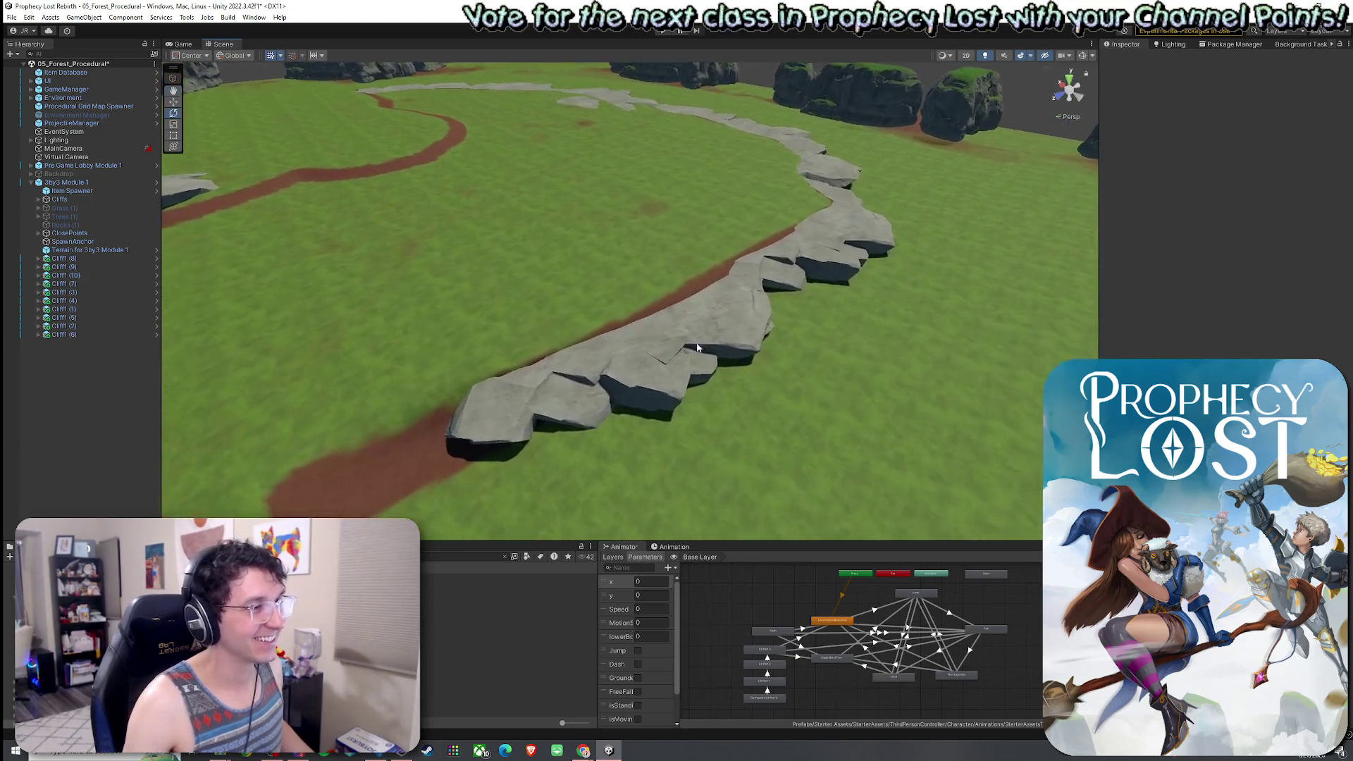
Tilt Cliff1 (1) so it fits the ring edge.
left_click(696, 347)
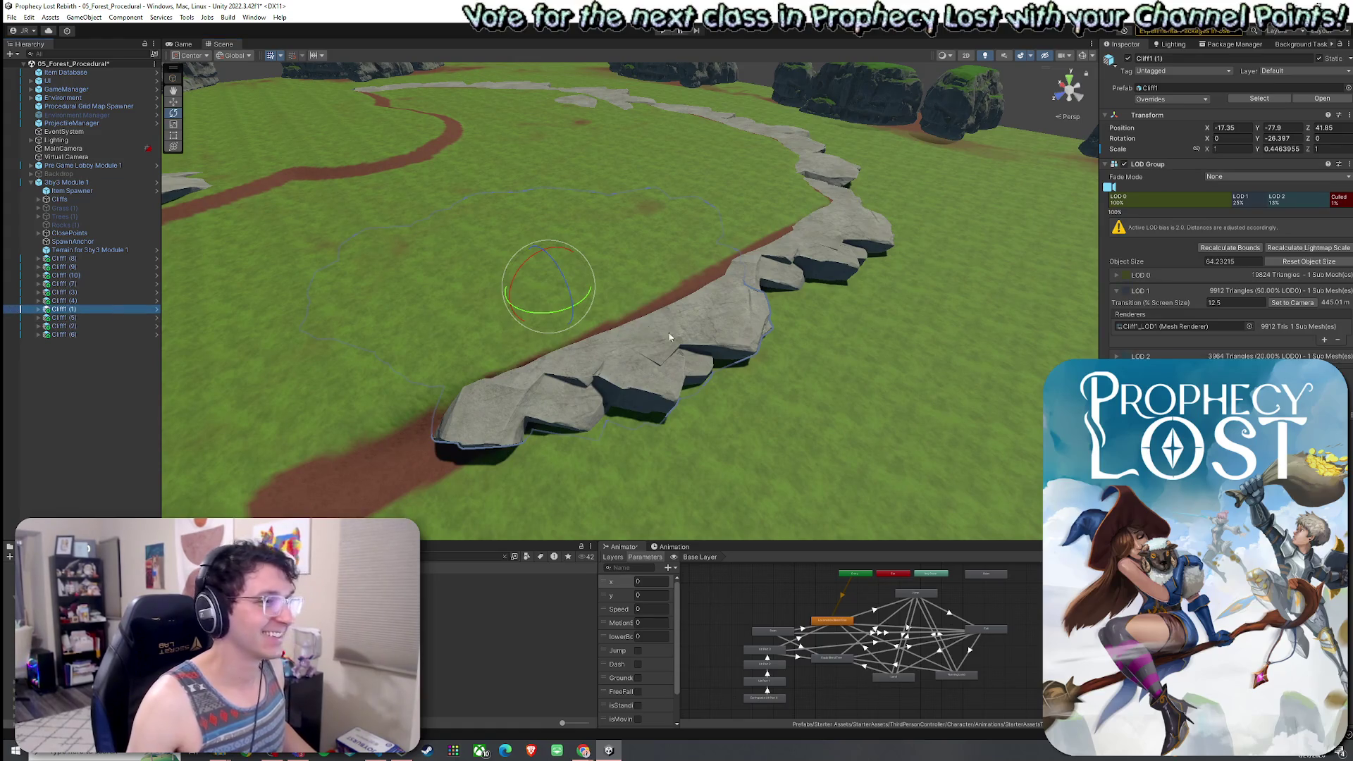
mouse_move(564, 299)
left_mouse_down()
mouse_move(548, 279)
mouse_move(560, 325)
left_mouse_up()
key("w")
key("e")
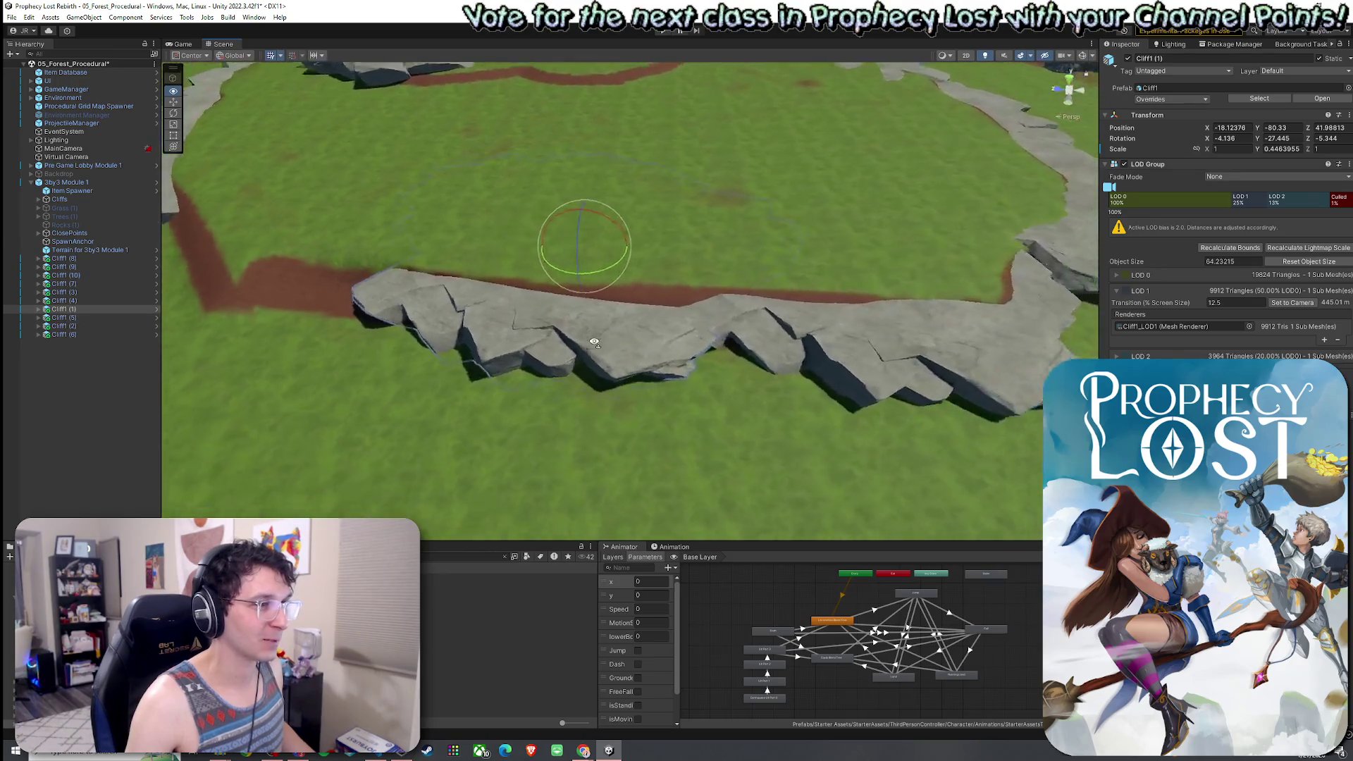
Tilt and raise Cliff1 (3), then move and tilt Cliff1 (2) into place along the ring.
left_click(708, 357)
mouse_move(683, 246)
left_mouse_down()
mouse_move(680, 233)
mouse_move(685, 272)
mouse_move(681, 219)
left_mouse_up()
key("w")
key("e")
key("w")
left_click_drag(775, 275, 458, 317)
left_click(418, 324)
mouse_move(656, 215)
left_mouse_down()
mouse_move(671, 214)
mouse_move(663, 192)
mouse_move(662, 206)
mouse_move(786, 251)
mouse_move(606, 328)
left_mouse_up()
Rotate Cliff1 (7) to fit the ring, then pull back to check the remaining gaps.
left_click(604, 331)
key("e")
mouse_move(651, 275)
left_mouse_down()
mouse_move(673, 272)
mouse_move(663, 234)
mouse_move(662, 253)
mouse_move(623, 285)
left_mouse_up()
key("w")
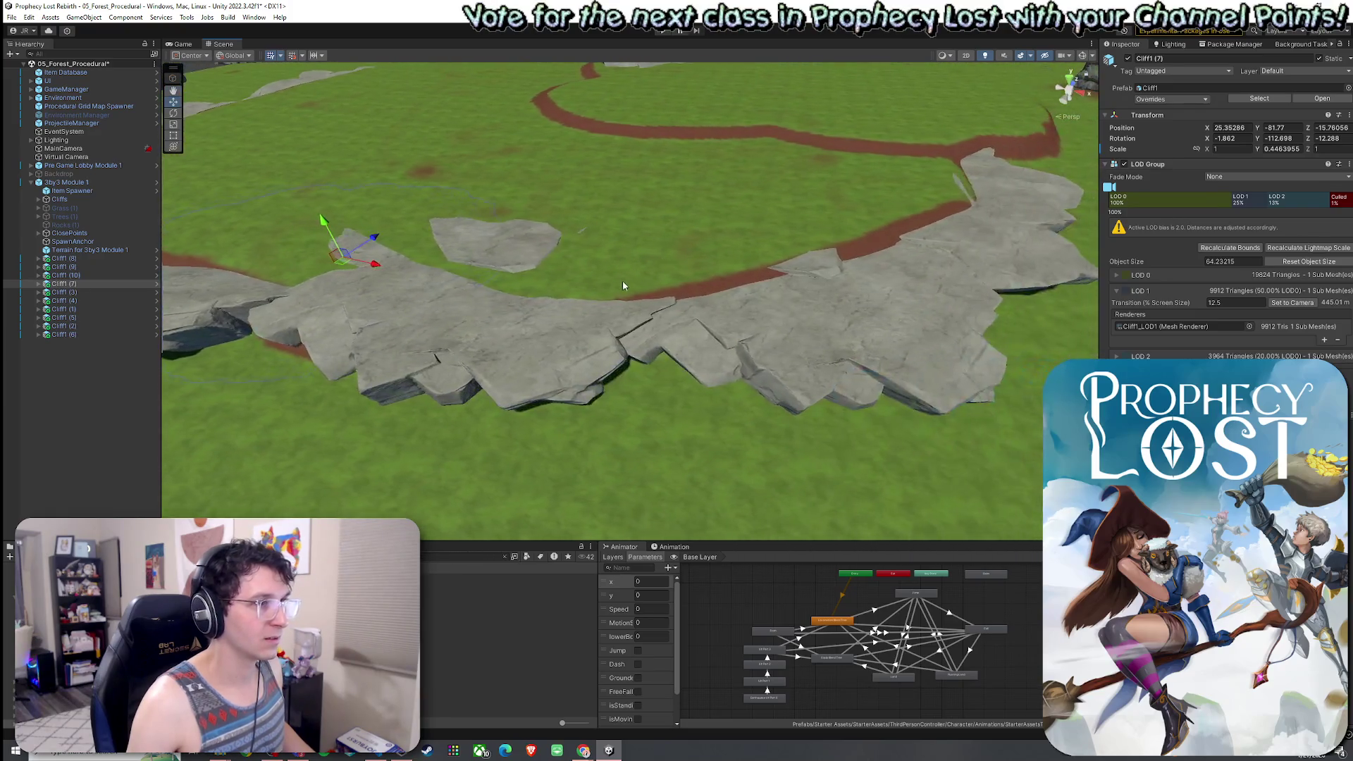
mouse_move(747, 322)
left_mouse_down()
mouse_move(536, 339)
mouse_move(602, 331)
mouse_move(785, 386)
mouse_move(811, 376)
left_mouse_up()
Delete the surplus Cliff1 (5) rock.
left_click(525, 339)
left_click(101, 318)
key("Delete")
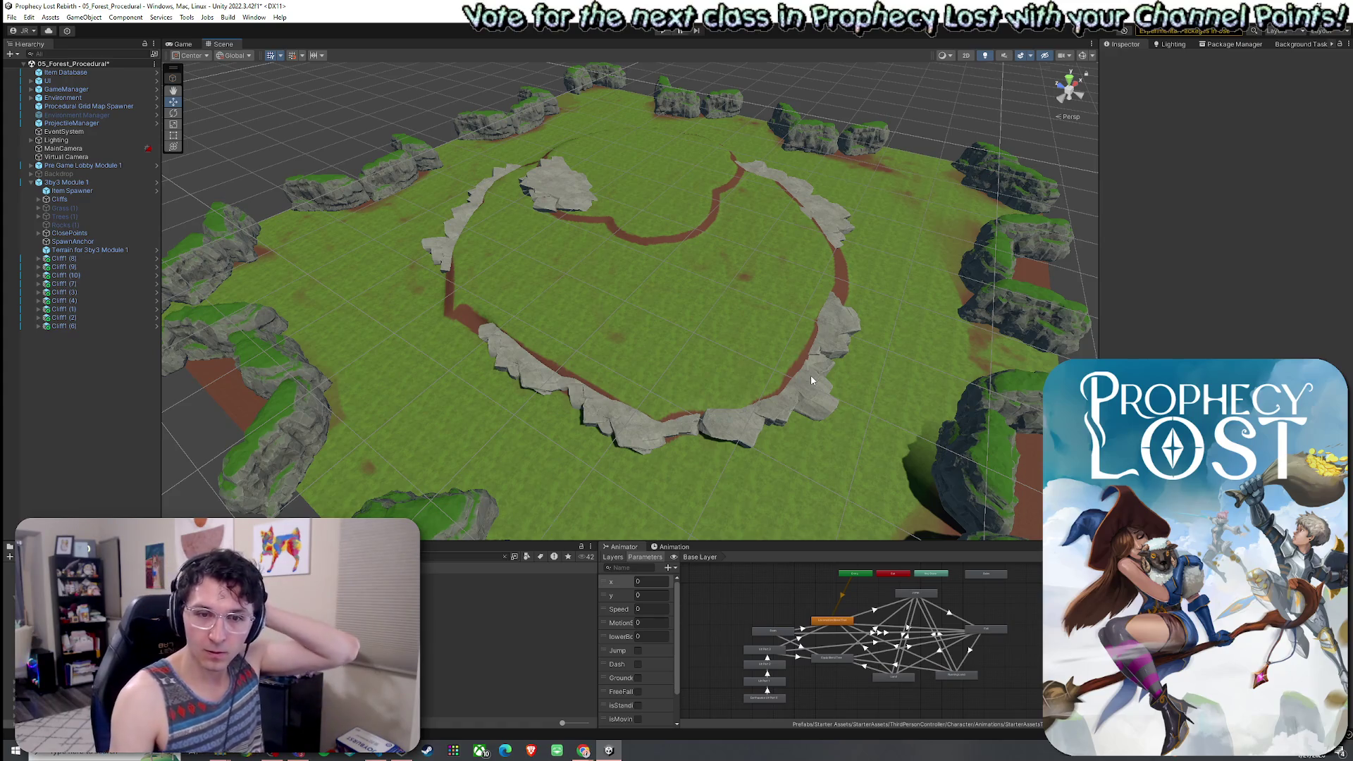
Rotate Cliff1 (4) to line up with the path, narrow it to X scale 0.843, and adjust its height.
mouse_move(810, 375)
left_mouse_down()
mouse_move(885, 359)
mouse_move(843, 314)
mouse_move(644, 338)
mouse_move(679, 336)
left_mouse_up()
left_click(643, 338)
mouse_move(660, 284)
left_mouse_down()
mouse_move(642, 273)
mouse_move(663, 322)
mouse_move(624, 309)
mouse_move(628, 325)
left_mouse_up()
key("w")
key("e")
key("r")
key("e")
key("w")
mouse_move(644, 280)
left_mouse_down()
mouse_move(643, 268)
mouse_move(512, 322)
left_mouse_up()
Tilt Cliff1 (6) slightly so it sits flush with the ground.
left_click(512, 322)
key("e")
mouse_move(638, 292)
left_mouse_down()
mouse_move(637, 271)
mouse_move(625, 293)
mouse_move(632, 246)
mouse_move(630, 303)
mouse_move(618, 268)
left_mouse_up()
key("w")
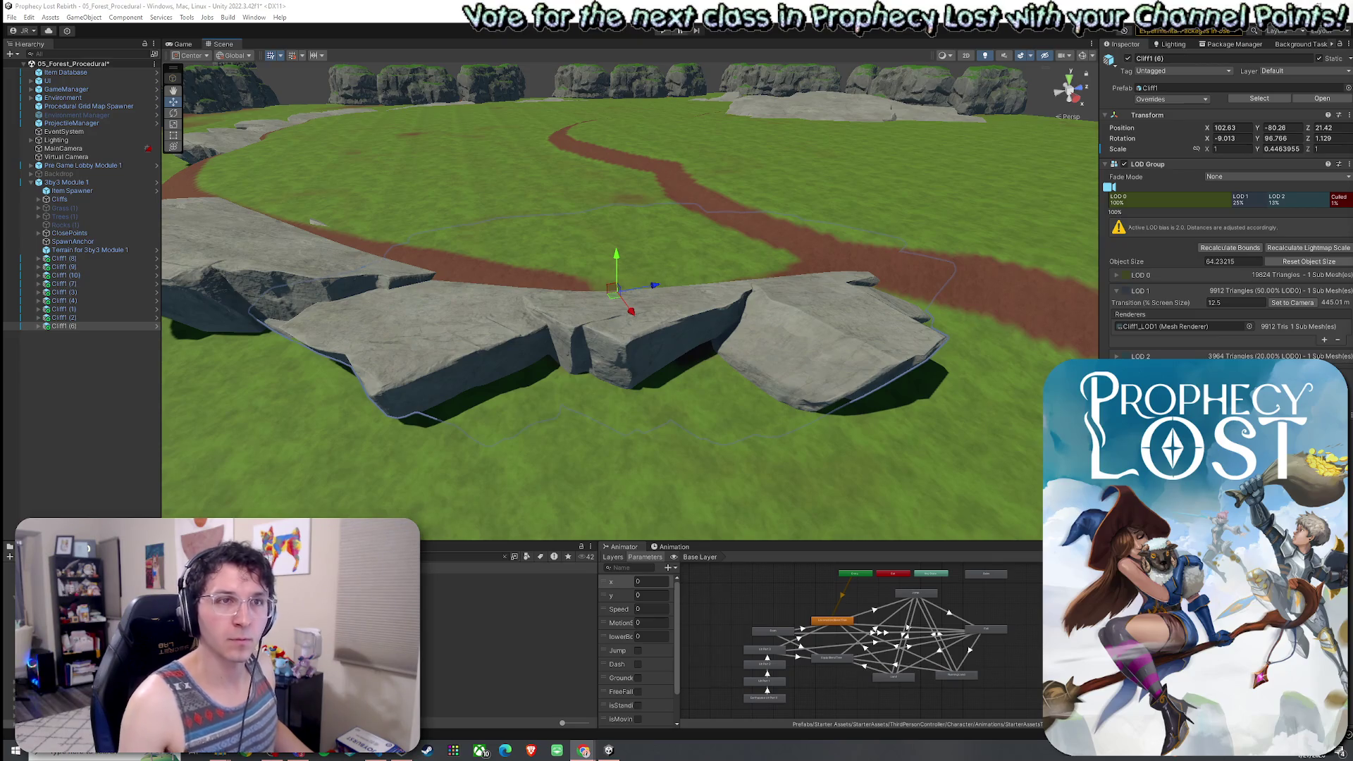
Orbit the Scene view around Cliff1 (6) and out to see the whole path ring.
left_click_drag(651, 407, 648, 395)
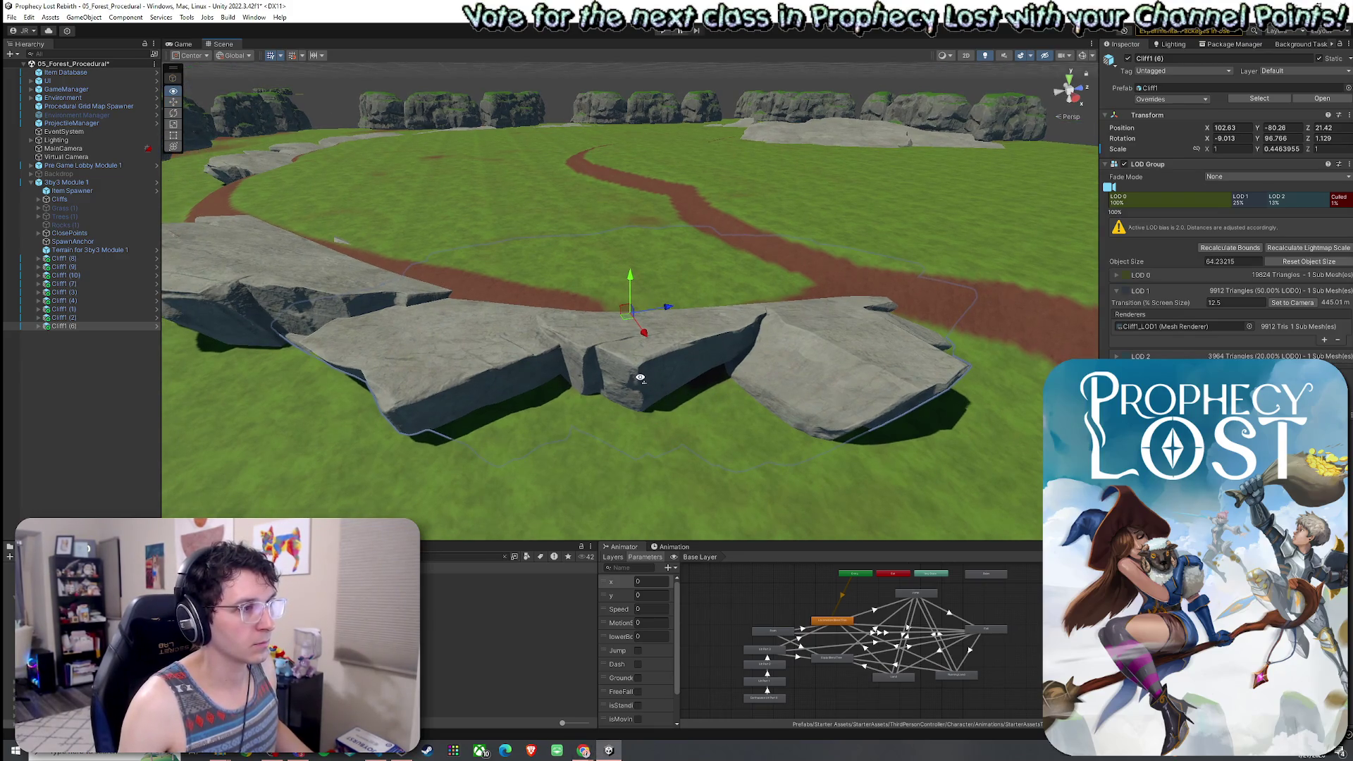
mouse_move(651, 382)
left_mouse_down()
mouse_move(902, 387)
mouse_move(803, 370)
mouse_move(833, 342)
mouse_move(733, 329)
mouse_move(715, 334)
mouse_move(715, 381)
left_mouse_up()
Select the 3by3 Module 1 terrain and start the Paint Terrain tool.
left_click(770, 383)
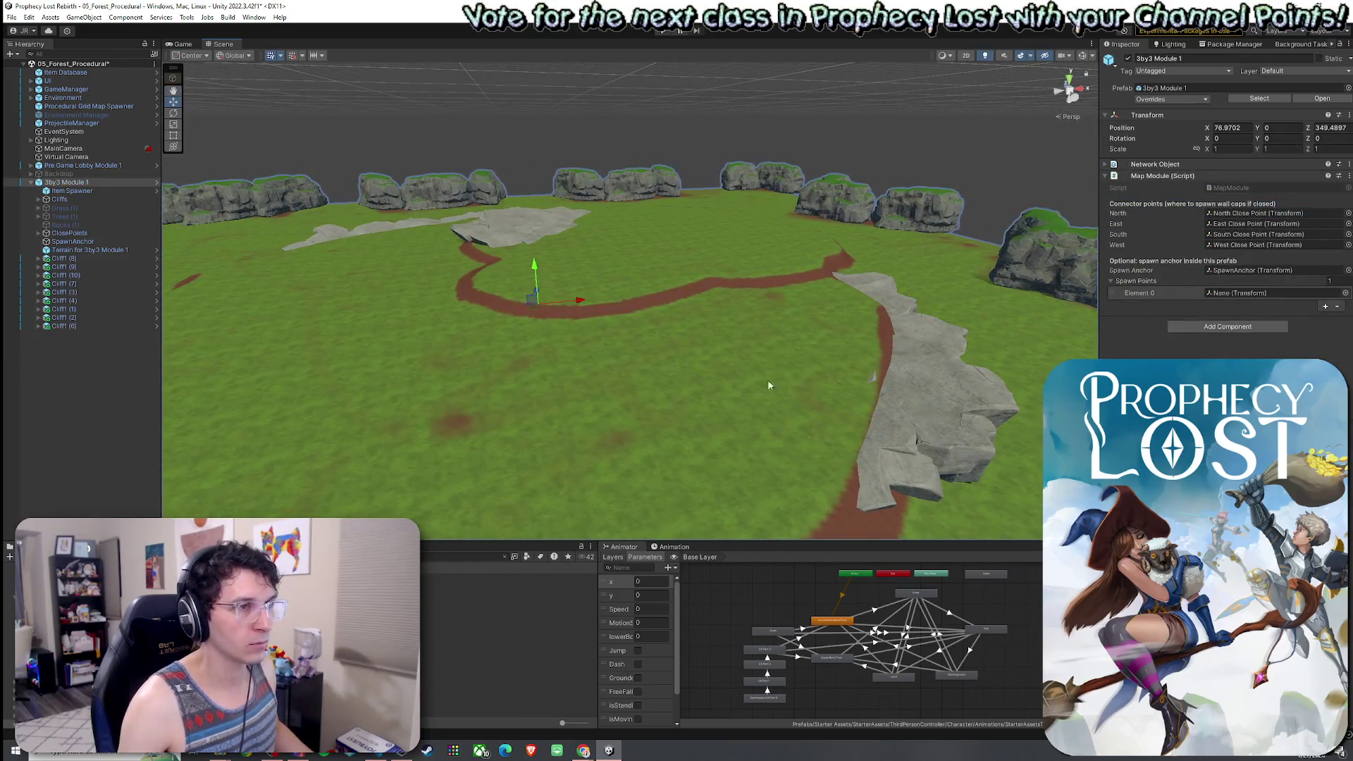
left_click(925, 285)
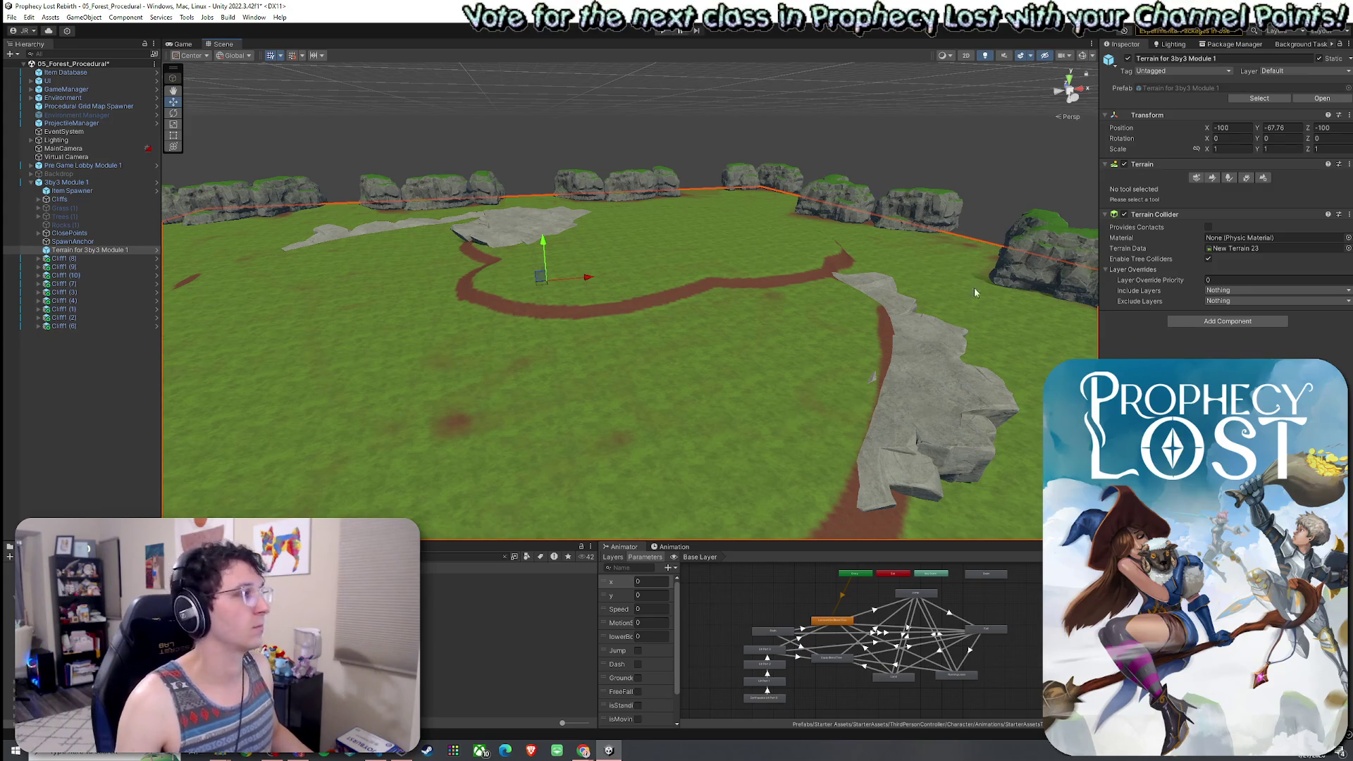
left_click(1209, 178)
Raise a small test bump using Raise or Lower Terrain at opacity 21.8, then switch to Set Height.
left_click(1202, 190)
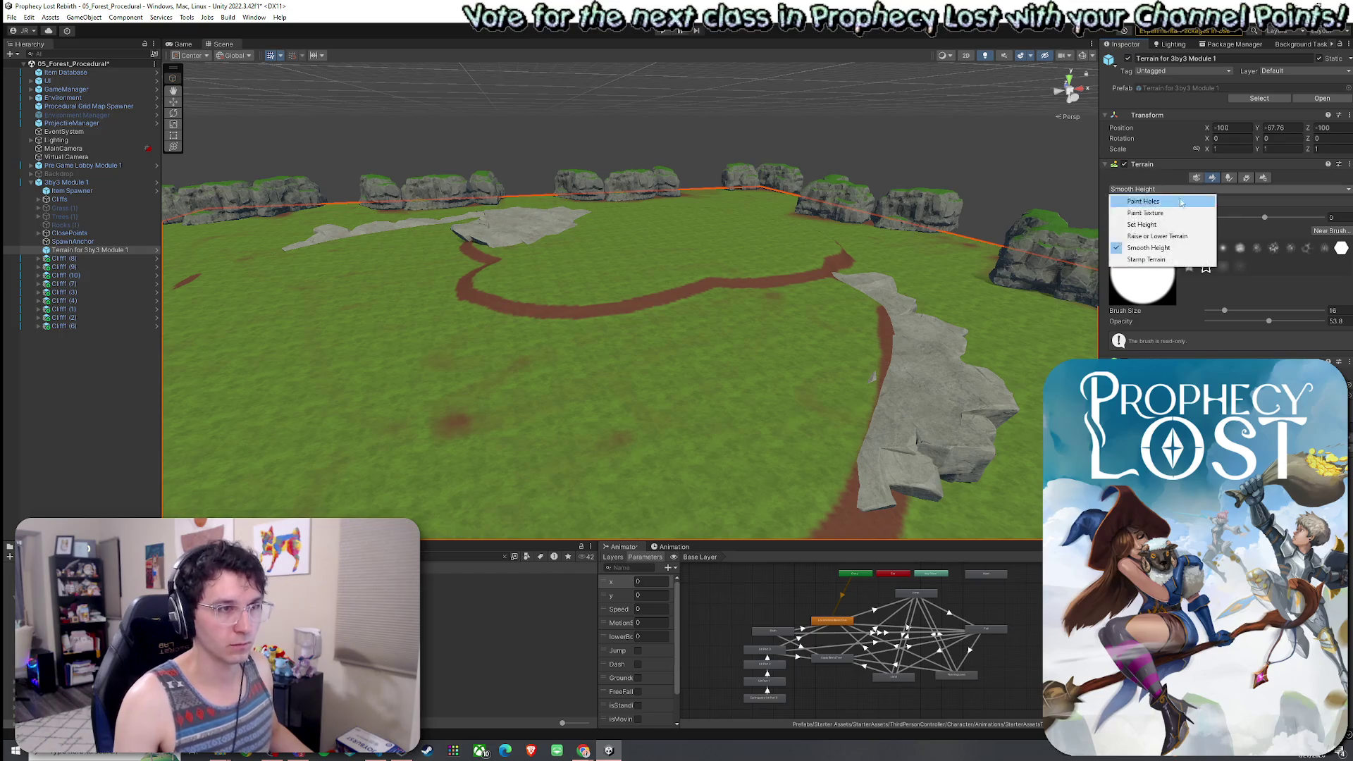
left_click(1157, 236)
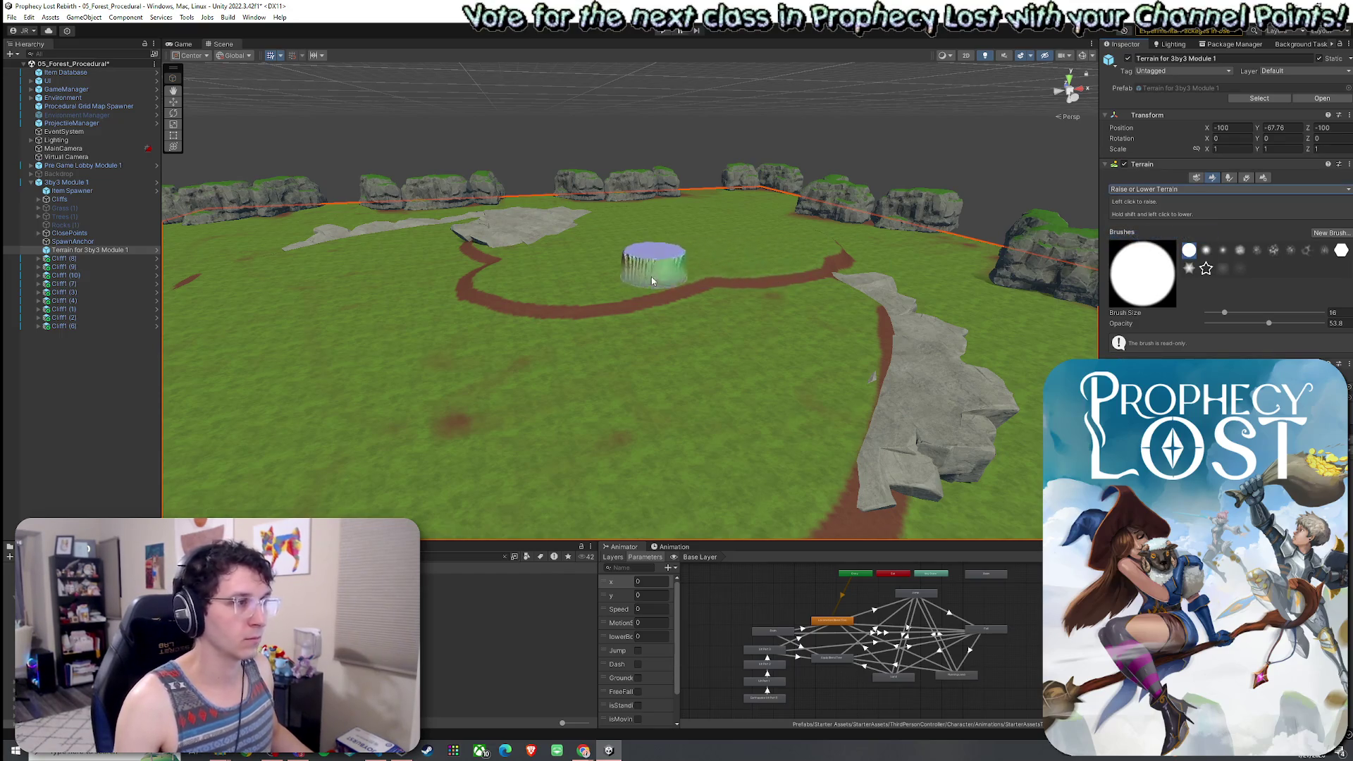
left_click(1231, 322)
left_click(655, 266)
left_click(1198, 188)
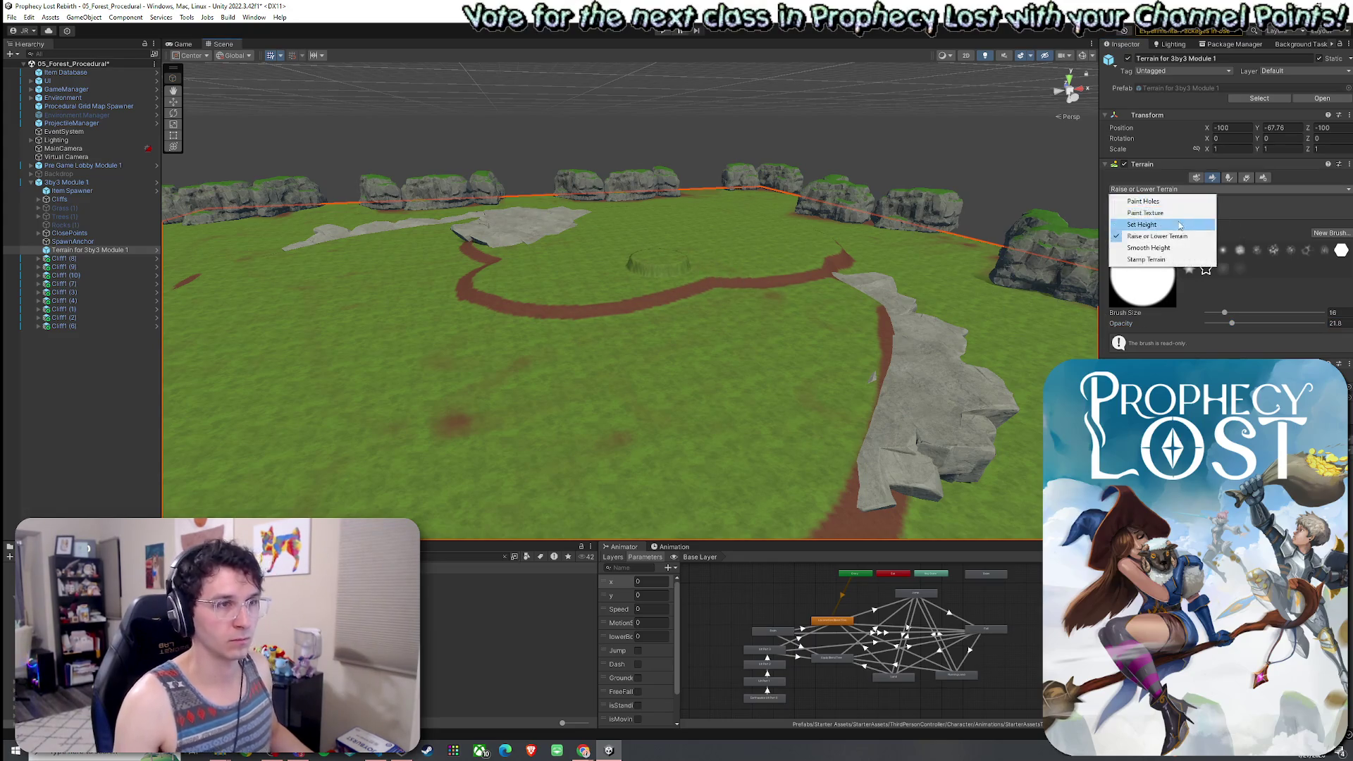
left_click(1155, 230)
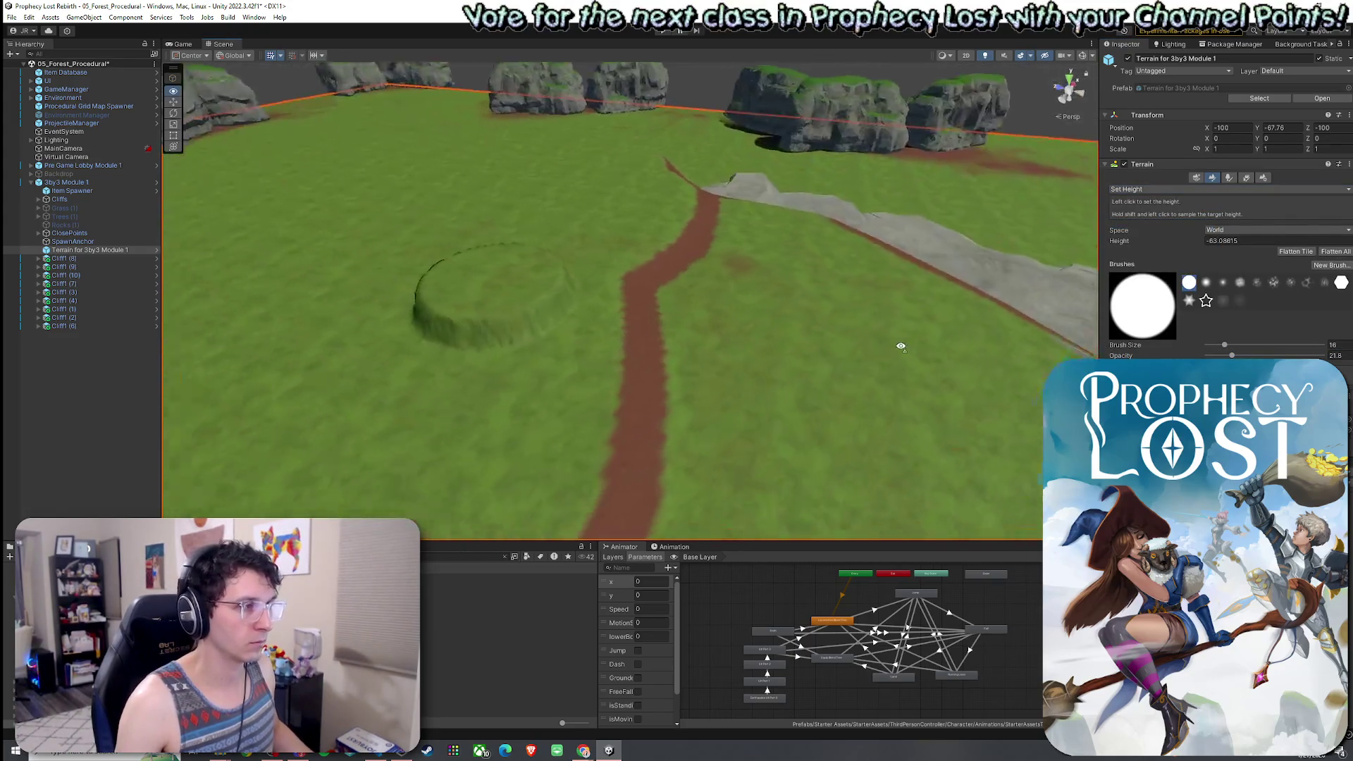
Sample the bump's height and paint a flat plateau with Set Height inside the path ring.
left_click(618, 331, "shift")
left_click_drag(619, 331, 576, 349)
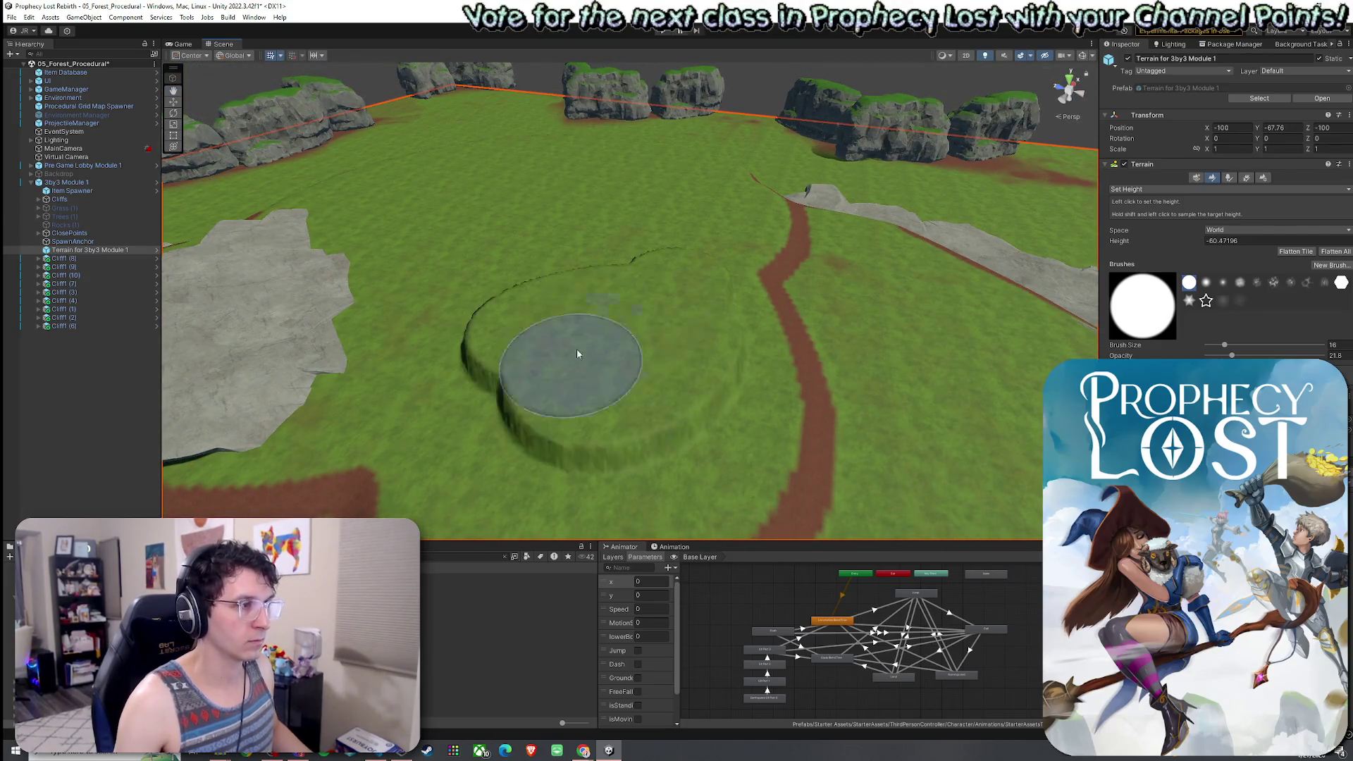
mouse_move(816, 263)
left_mouse_down()
mouse_move(823, 306)
mouse_move(806, 357)
mouse_move(746, 389)
mouse_move(653, 381)
mouse_move(614, 320)
mouse_move(543, 303)
mouse_move(493, 320)
mouse_move(437, 312)
mouse_move(400, 281)
mouse_move(398, 197)
mouse_move(538, 206)
left_mouse_up()
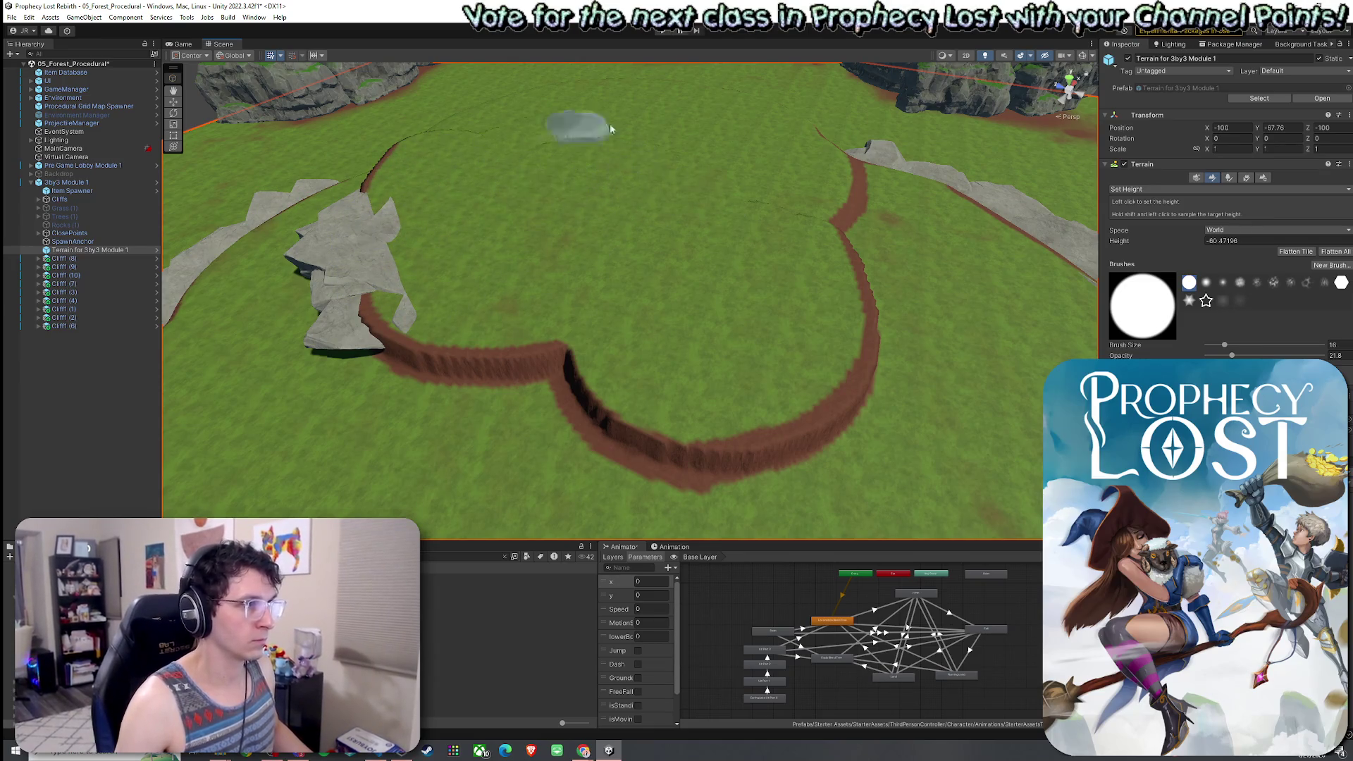
mouse_move(724, 201)
left_mouse_down()
mouse_move(916, 162)
mouse_move(733, 285)
left_mouse_up()
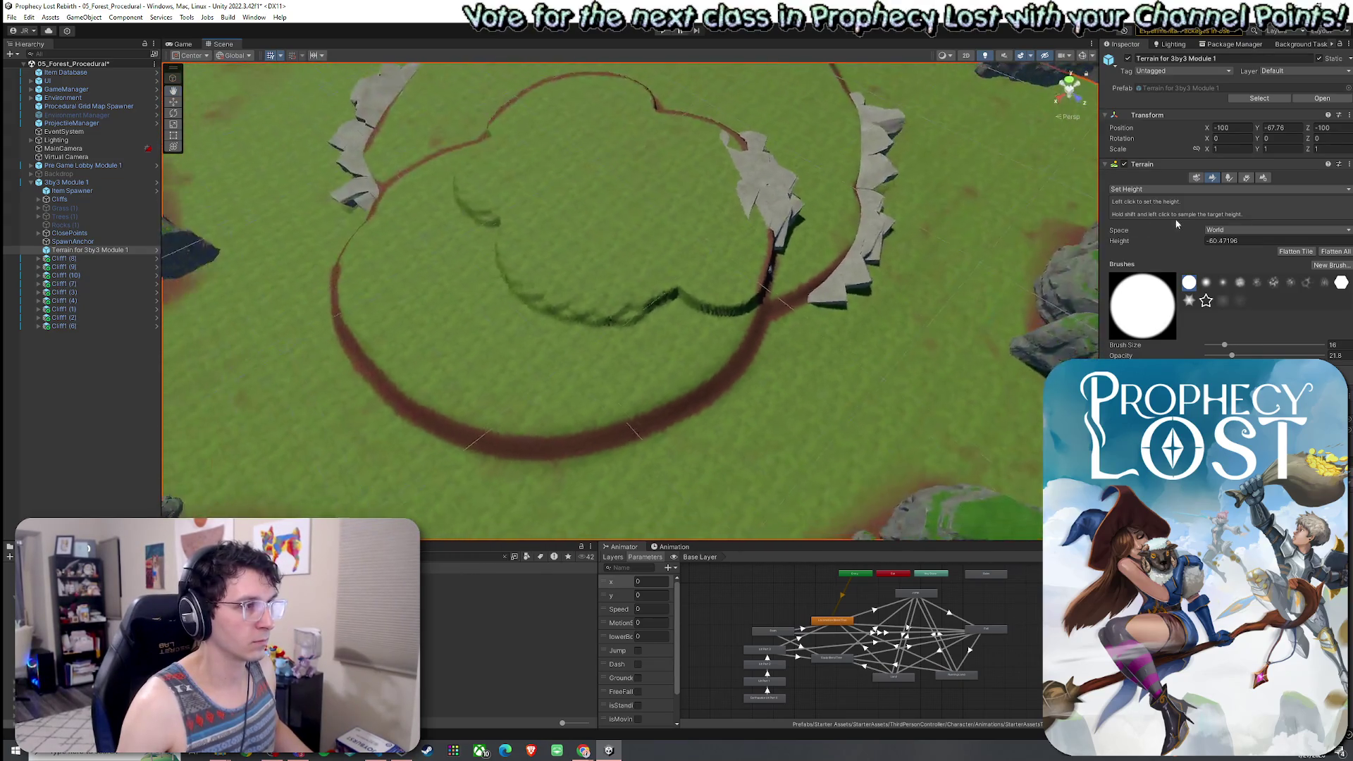
mouse_move(710, 330)
left_mouse_down()
mouse_move(664, 378)
mouse_move(467, 397)
mouse_move(388, 340)
mouse_move(360, 291)
mouse_move(377, 246)
left_mouse_up()
mouse_move(410, 204)
left_mouse_down()
mouse_move(468, 173)
mouse_move(474, 326)
mouse_move(607, 355)
mouse_move(634, 305)
mouse_move(539, 298)
left_mouse_up()
mouse_move(537, 297)
left_mouse_down()
mouse_move(597, 249)
mouse_move(749, 295)
mouse_move(885, 306)
left_mouse_up()
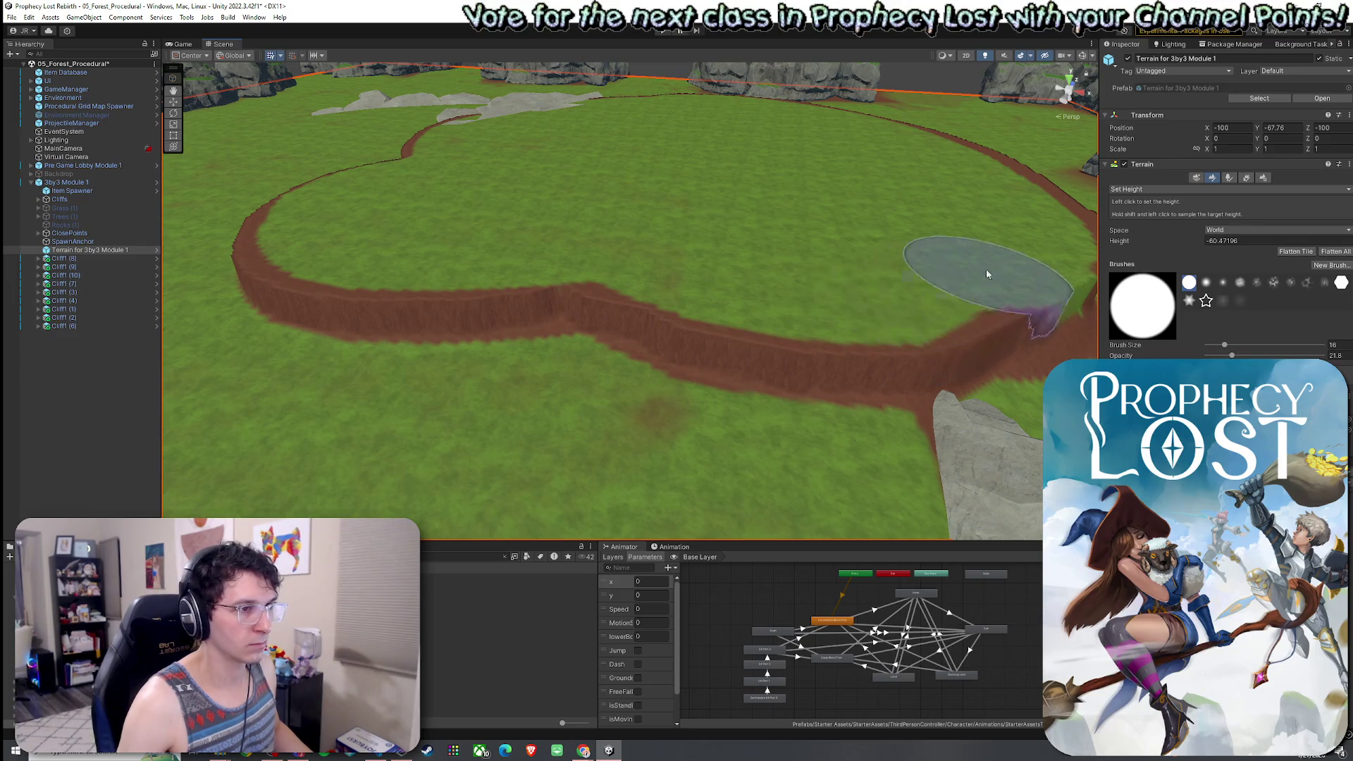
left_click_drag(986, 269, 1106, 224)
left_click(1156, 189)
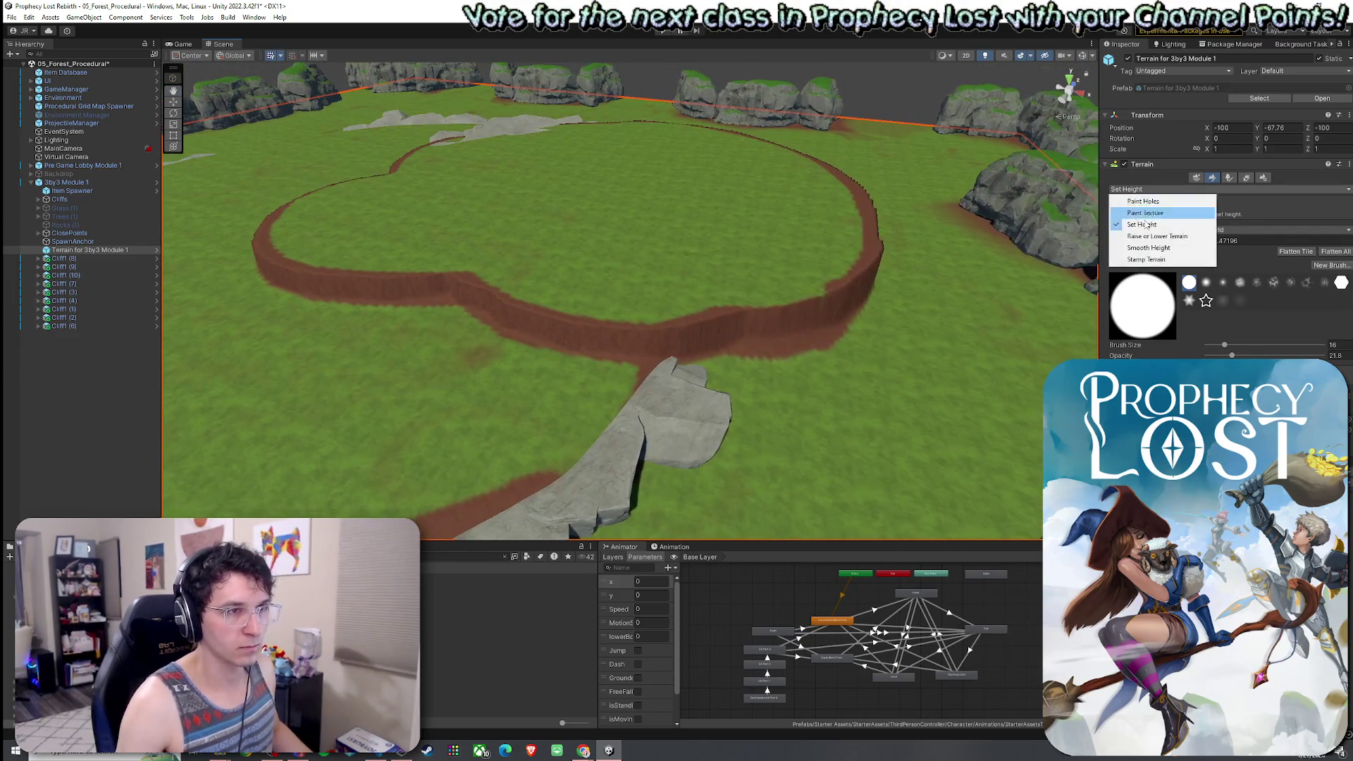
Brush the plateau's steep walls with Smooth Height to soften them into slopes.
left_click(1135, 224)
mouse_move(850, 310)
left_mouse_down()
mouse_move(640, 332)
mouse_move(332, 287)
mouse_move(326, 196)
left_mouse_up()
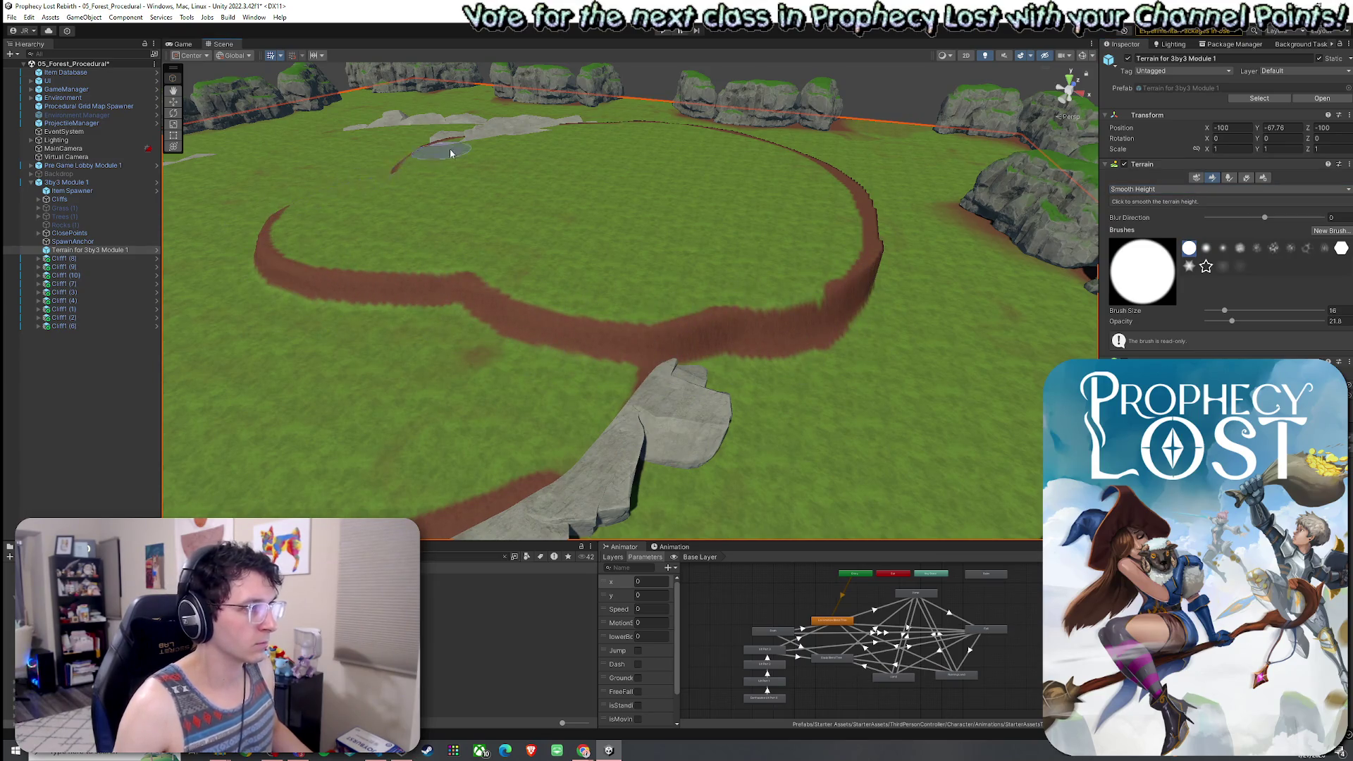
mouse_move(784, 294)
left_mouse_down()
mouse_move(832, 273)
mouse_move(718, 281)
mouse_move(688, 422)
mouse_move(677, 367)
mouse_move(637, 350)
mouse_move(547, 352)
mouse_move(528, 441)
left_mouse_up()
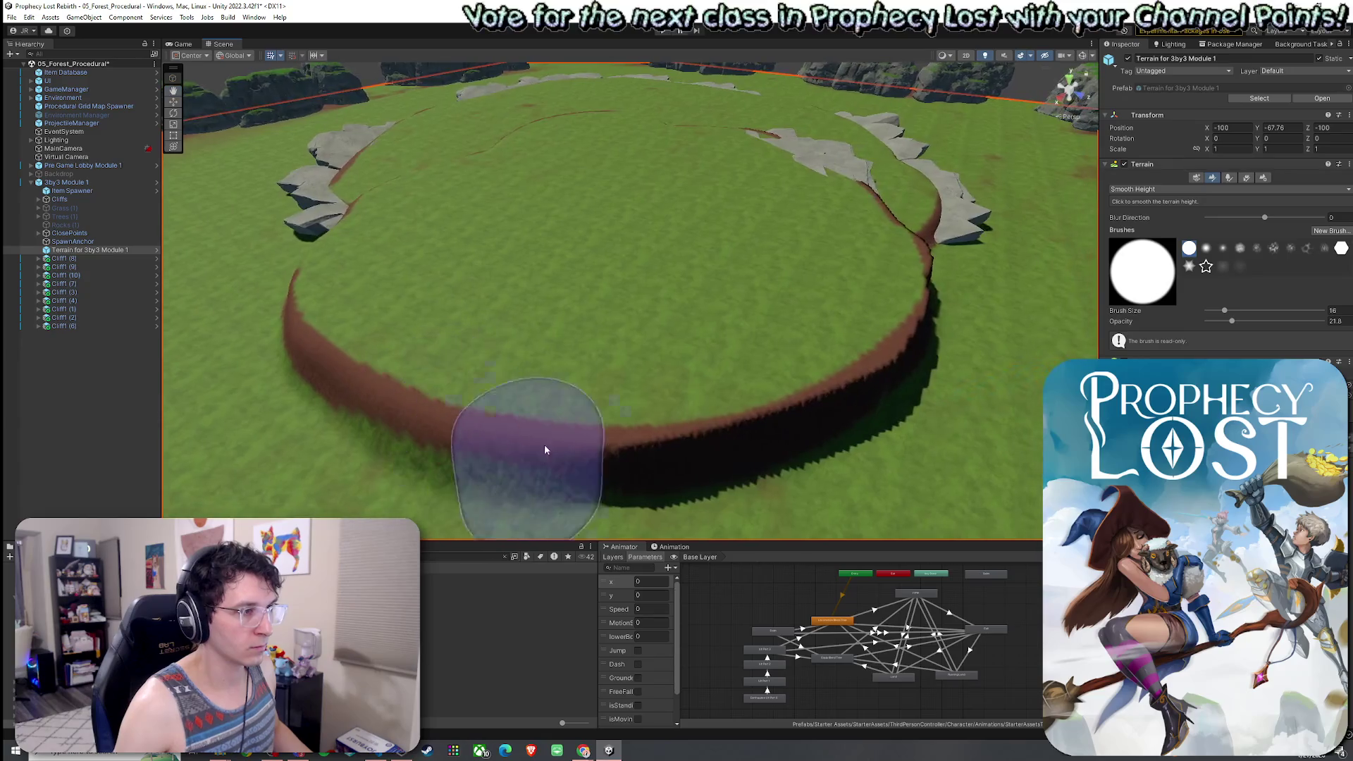
mouse_move(885, 302)
left_mouse_down()
mouse_move(779, 302)
mouse_move(493, 421)
left_mouse_up()
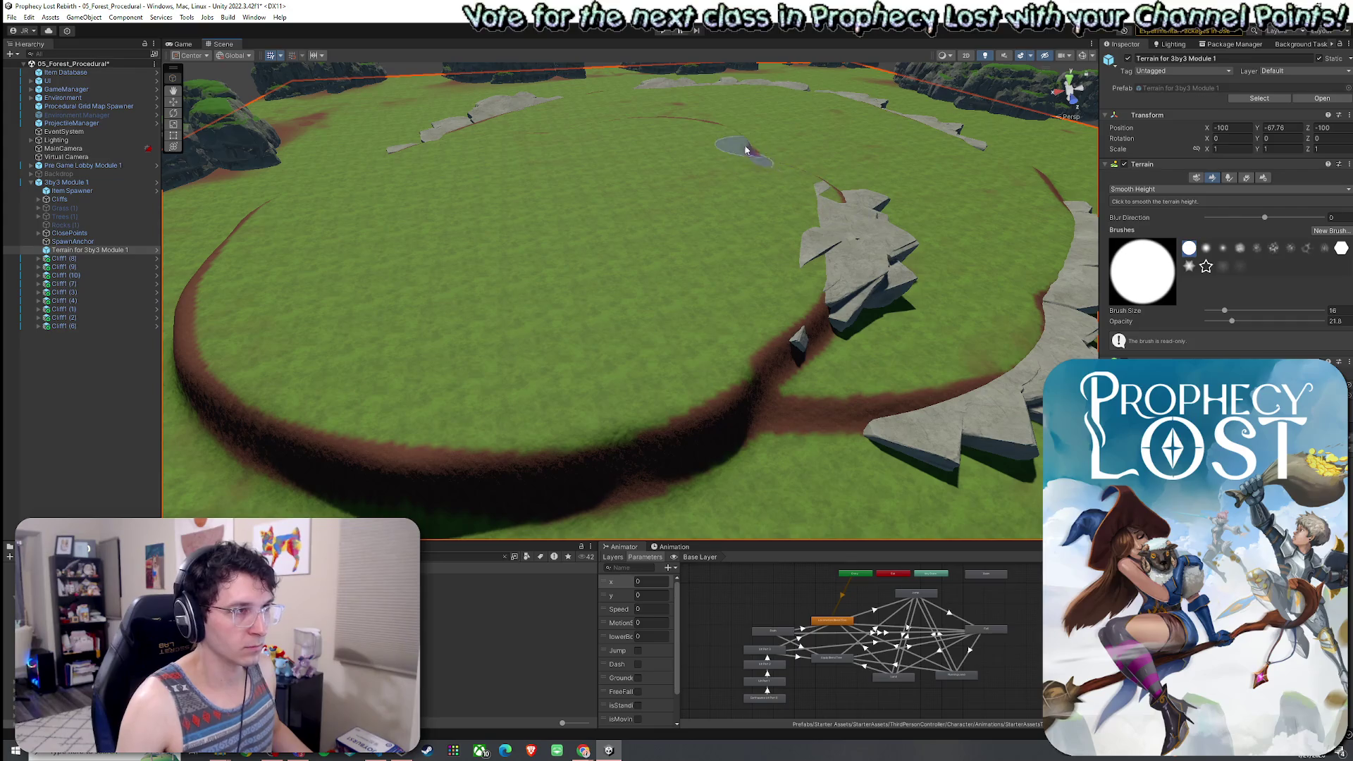
mouse_move(862, 402)
left_mouse_down()
mouse_move(845, 398)
mouse_move(875, 392)
left_mouse_up()
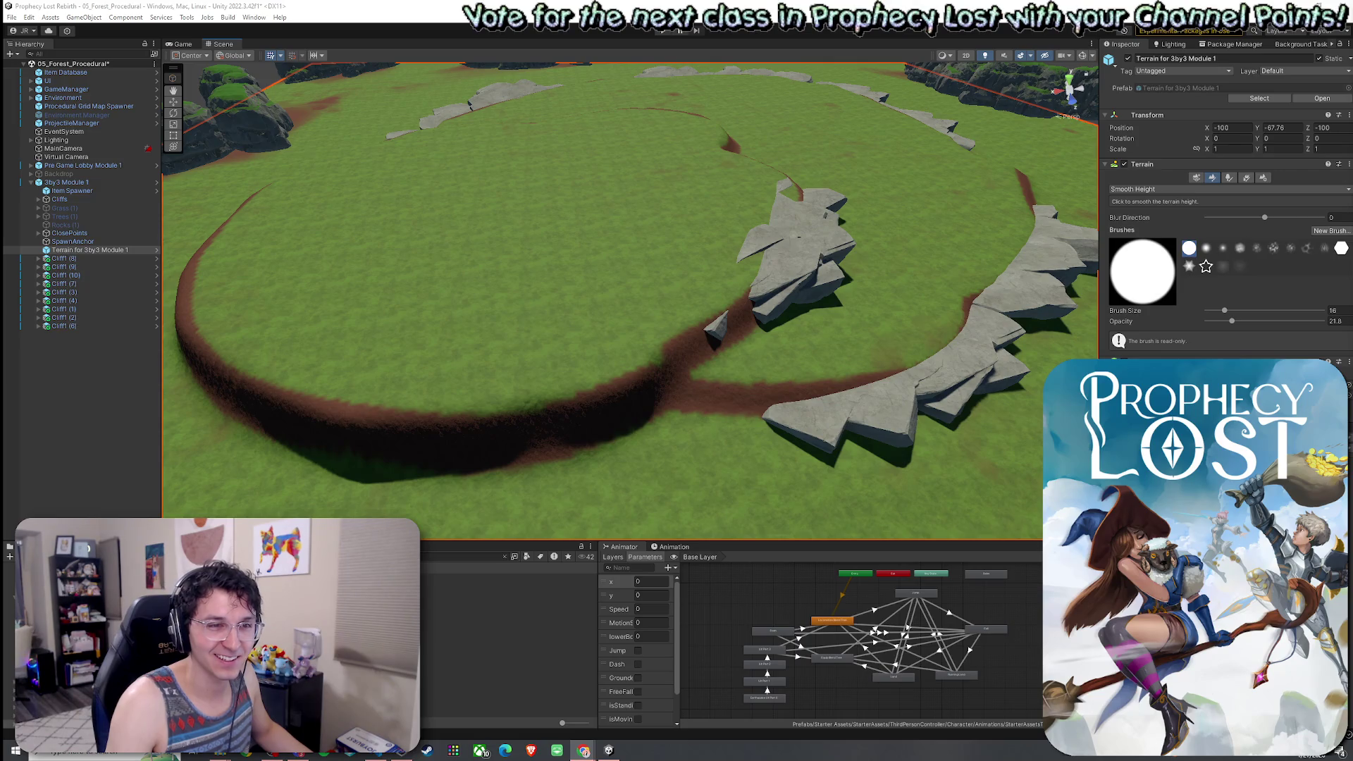
mouse_move(664, 317)
left_mouse_down()
mouse_move(625, 341)
mouse_move(624, 324)
mouse_move(677, 338)
mouse_move(338, 384)
left_mouse_up()
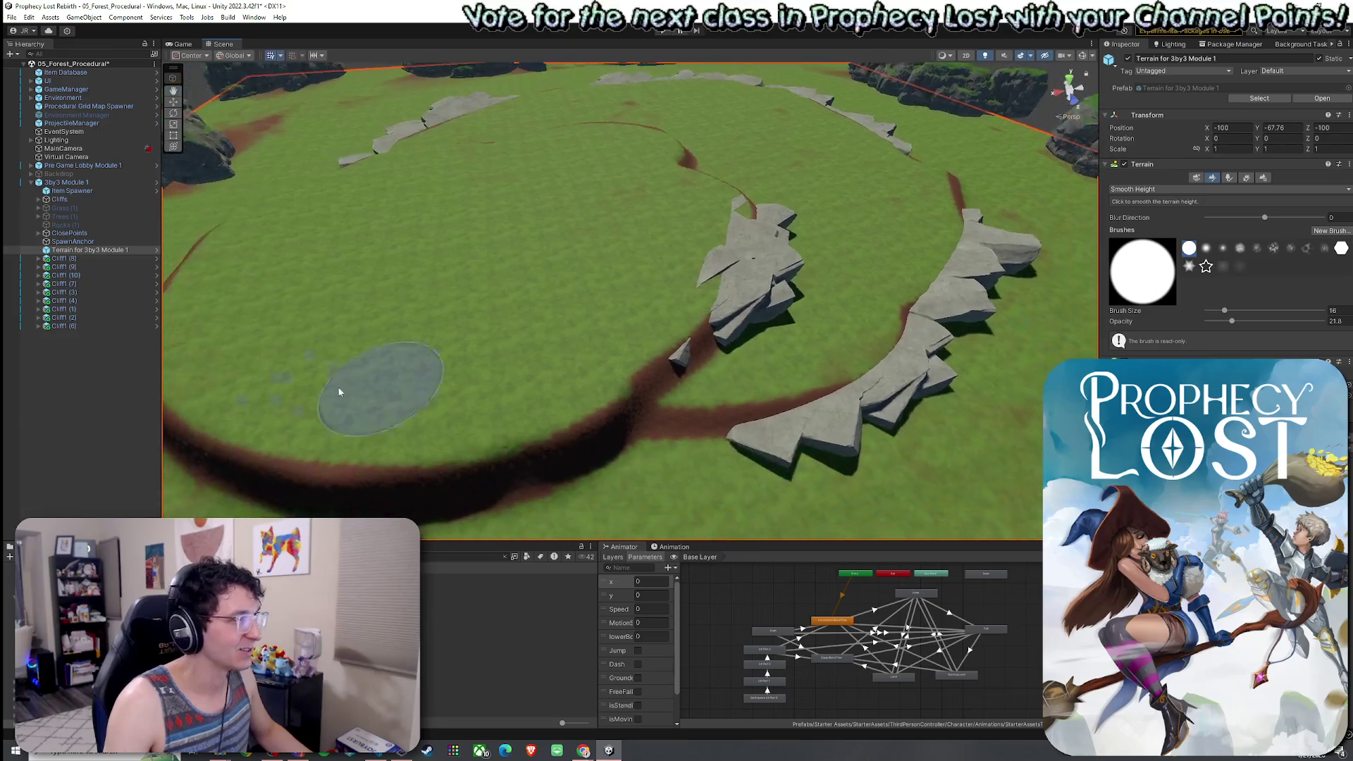
Duplicate Cliff1 (10) into Cliff1 (11) and move the copy toward the plateau.
left_click(86, 412)
left_click(65, 275)
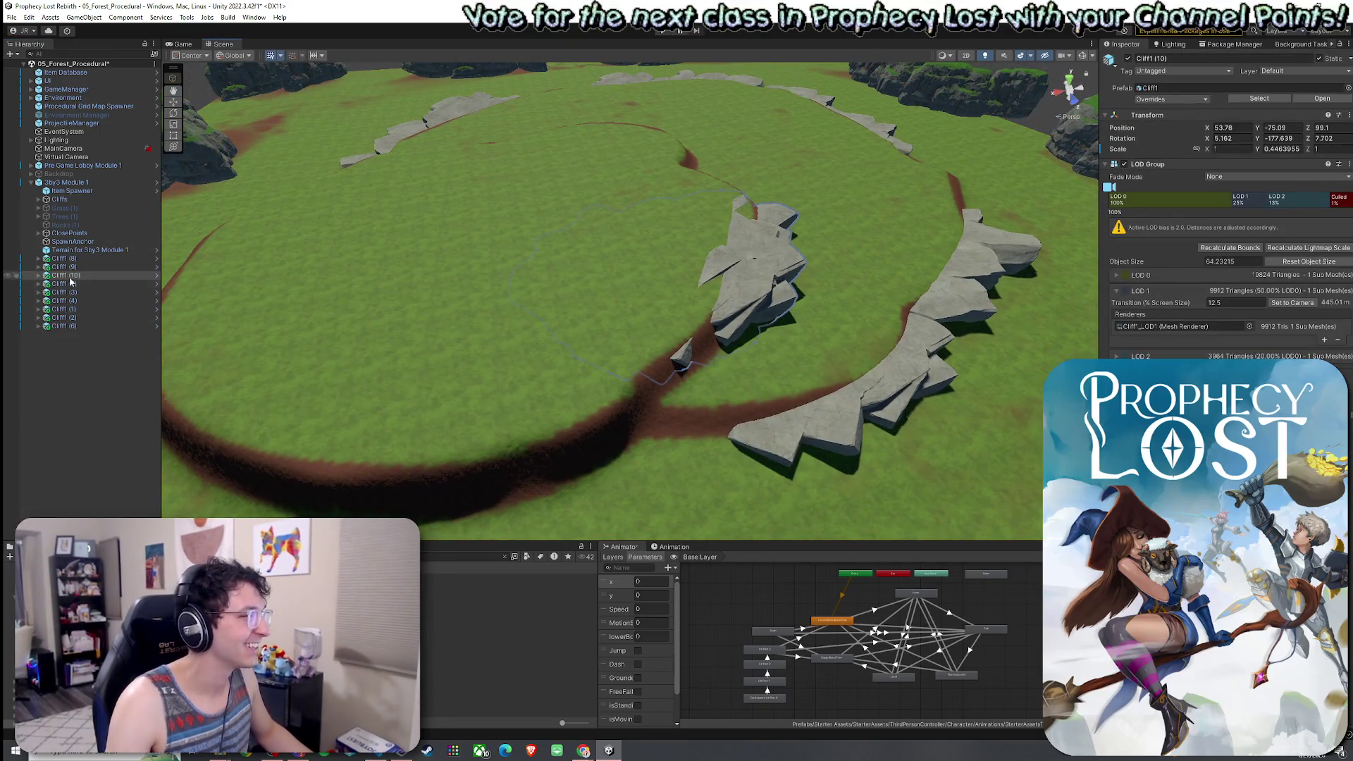
key("ctrl+d")
key("w")
mouse_move(644, 262)
left_mouse_down()
mouse_move(650, 327)
mouse_move(599, 342)
mouse_move(620, 362)
mouse_move(583, 326)
mouse_move(607, 289)
mouse_move(546, 375)
mouse_move(554, 313)
mouse_move(550, 359)
mouse_move(556, 329)
mouse_move(466, 451)
mouse_move(529, 459)
mouse_move(552, 444)
mouse_move(511, 468)
mouse_move(347, 445)
mouse_move(366, 436)
left_mouse_up()
Rotate and position Cliff1 (11) on the plateau rim at X 78.71, Z 115.19, slightly tilted.
key("e")
key("r")
key("e")
key("w")
key("e")
key("w")
key("e")
key("w")
key("e")
key("w")
Select the Cliff1 (9) rock with the Rotate tool active.
left_click(467, 450)
key("e")
left_click(692, 373)
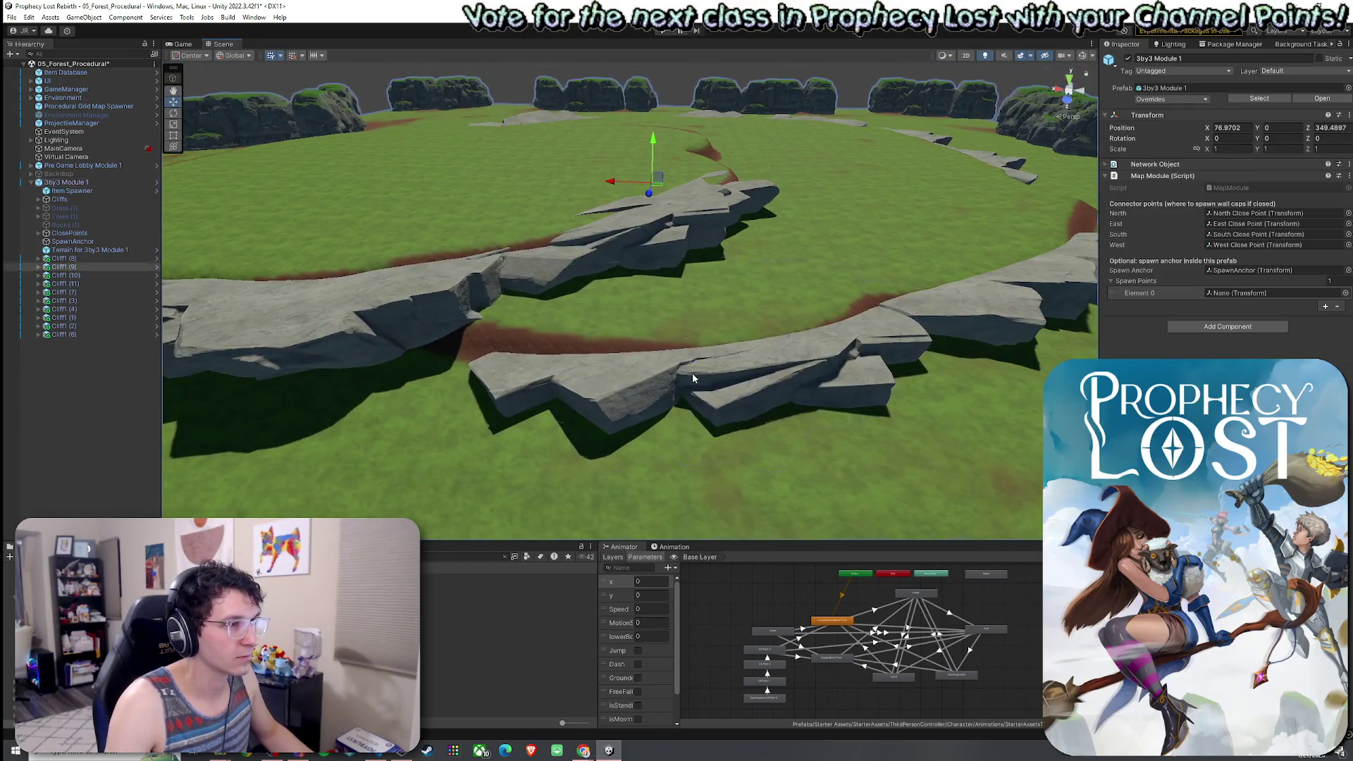
Try rotating Cliff1 (9), undo the recent transforms, and slide it along the ground.
mouse_move(689, 353)
left_mouse_down()
mouse_move(698, 310)
mouse_move(724, 312)
mouse_move(689, 305)
left_mouse_up()
key("ctrl+z")
key("w")
key("ctrl+z")
key("ctrl+z")
key("ctrl+z")
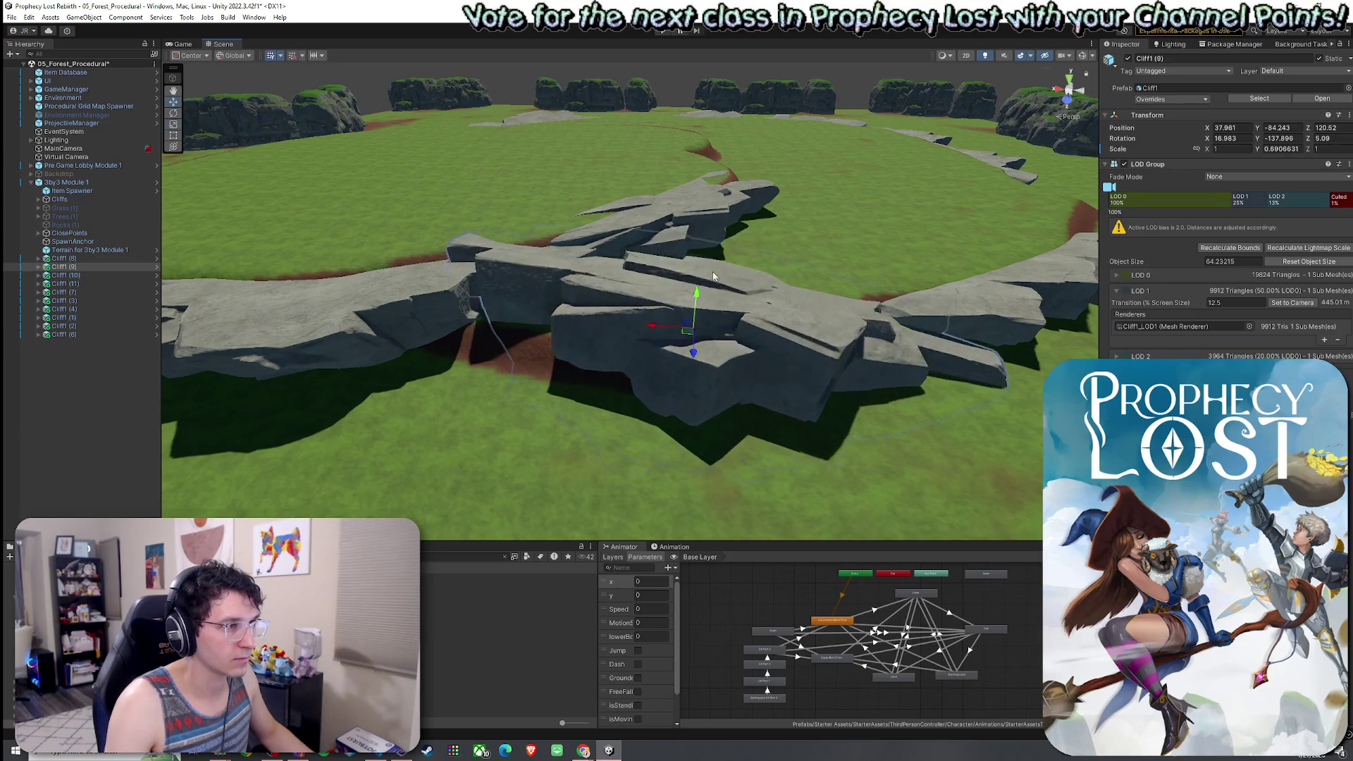
key("ctrl+z")
key("ctrl+z")
key("ctrl+z")
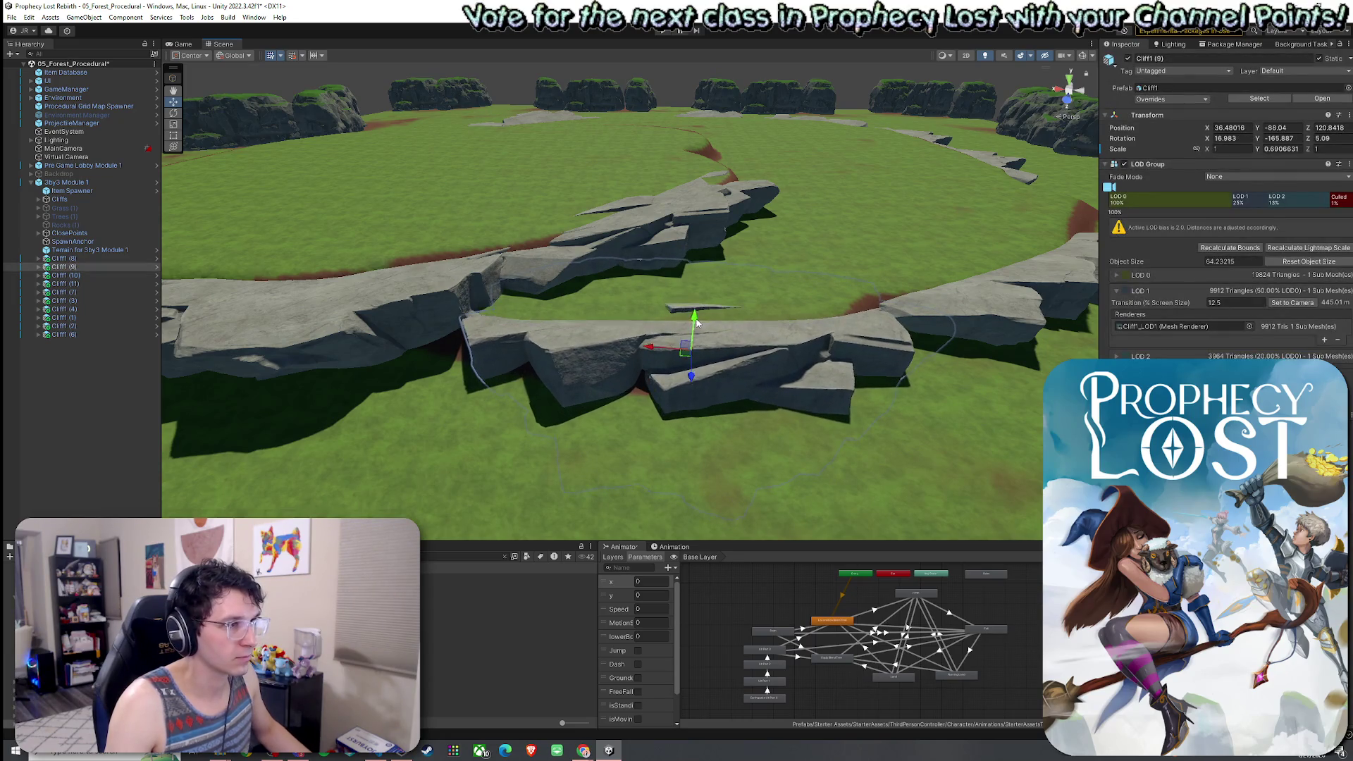
left_click_drag(687, 357, 680, 371)
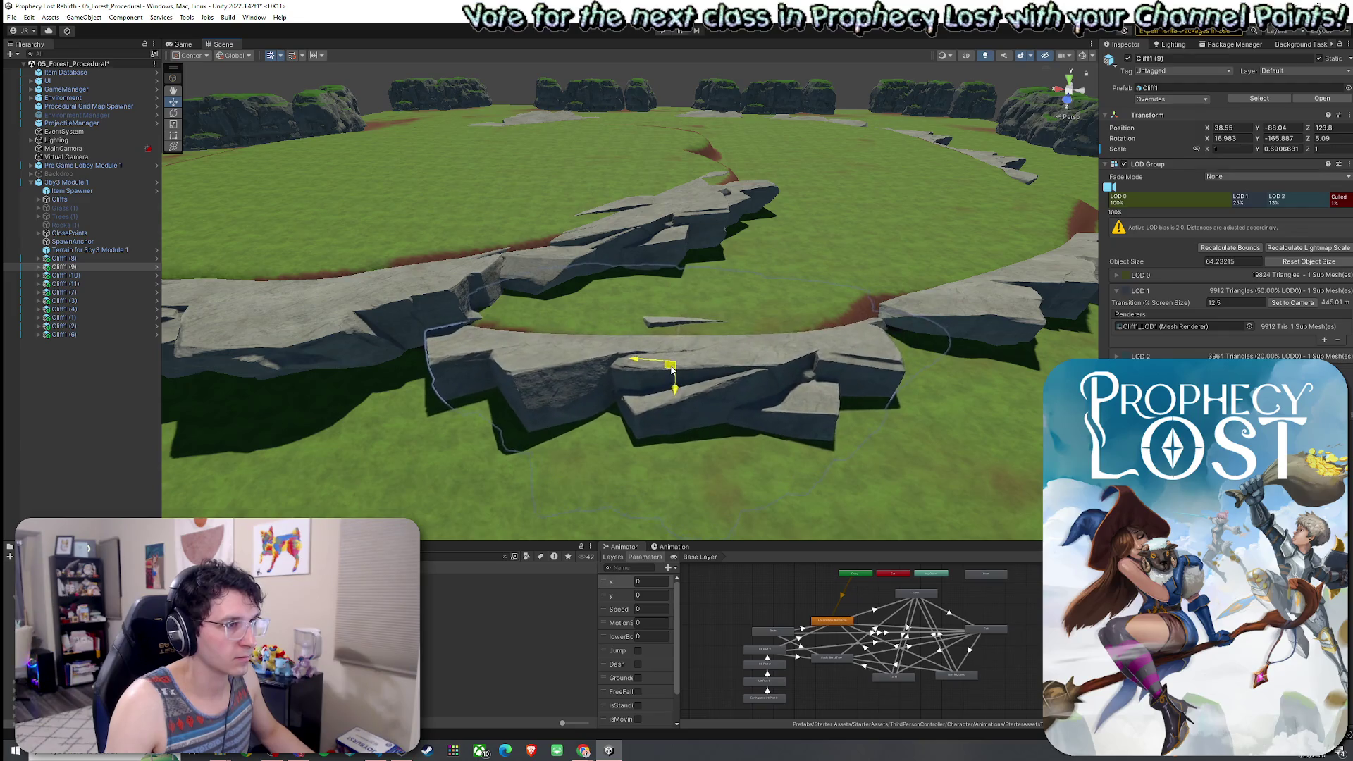
Tilt the rim cliff rock slightly and lift it a little on Y.
left_click(689, 442)
left_click_drag(472, 471, 550, 484)
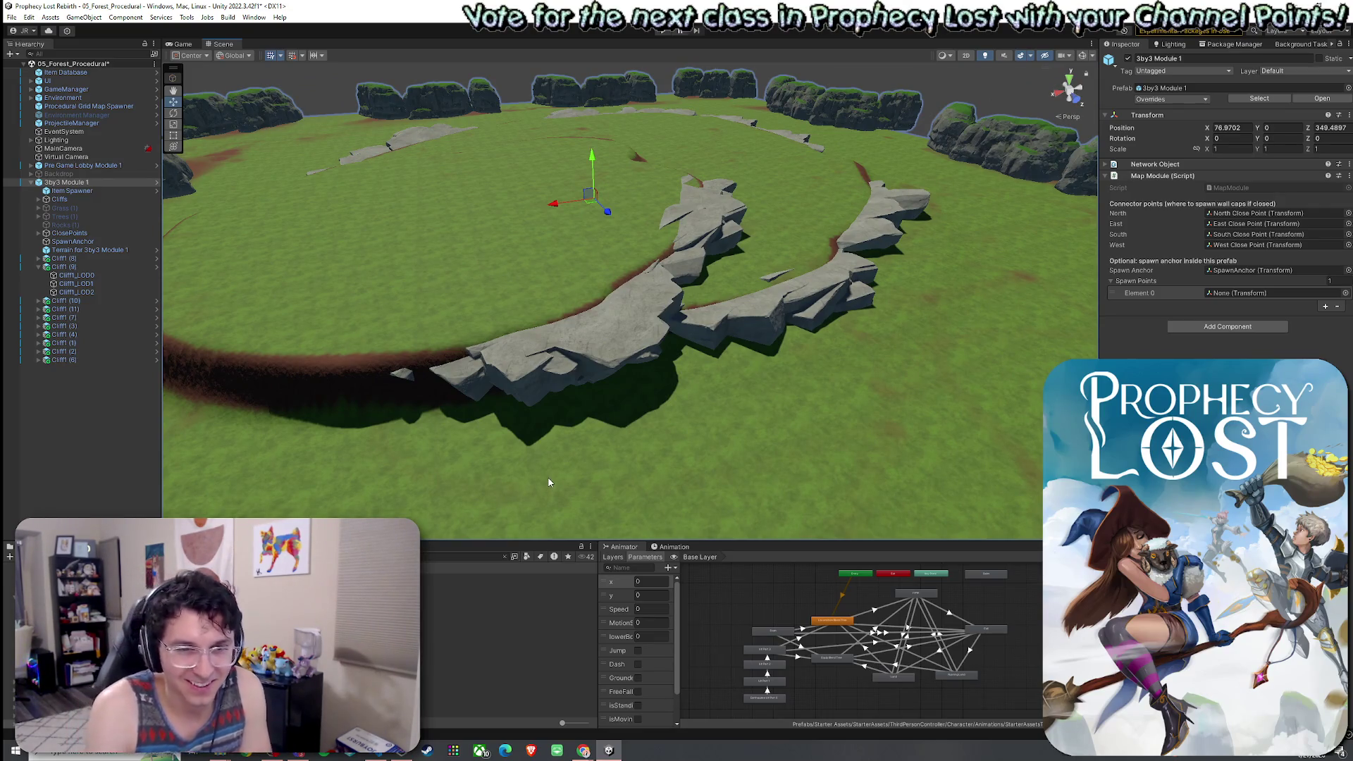
left_click_drag(719, 337, 756, 314)
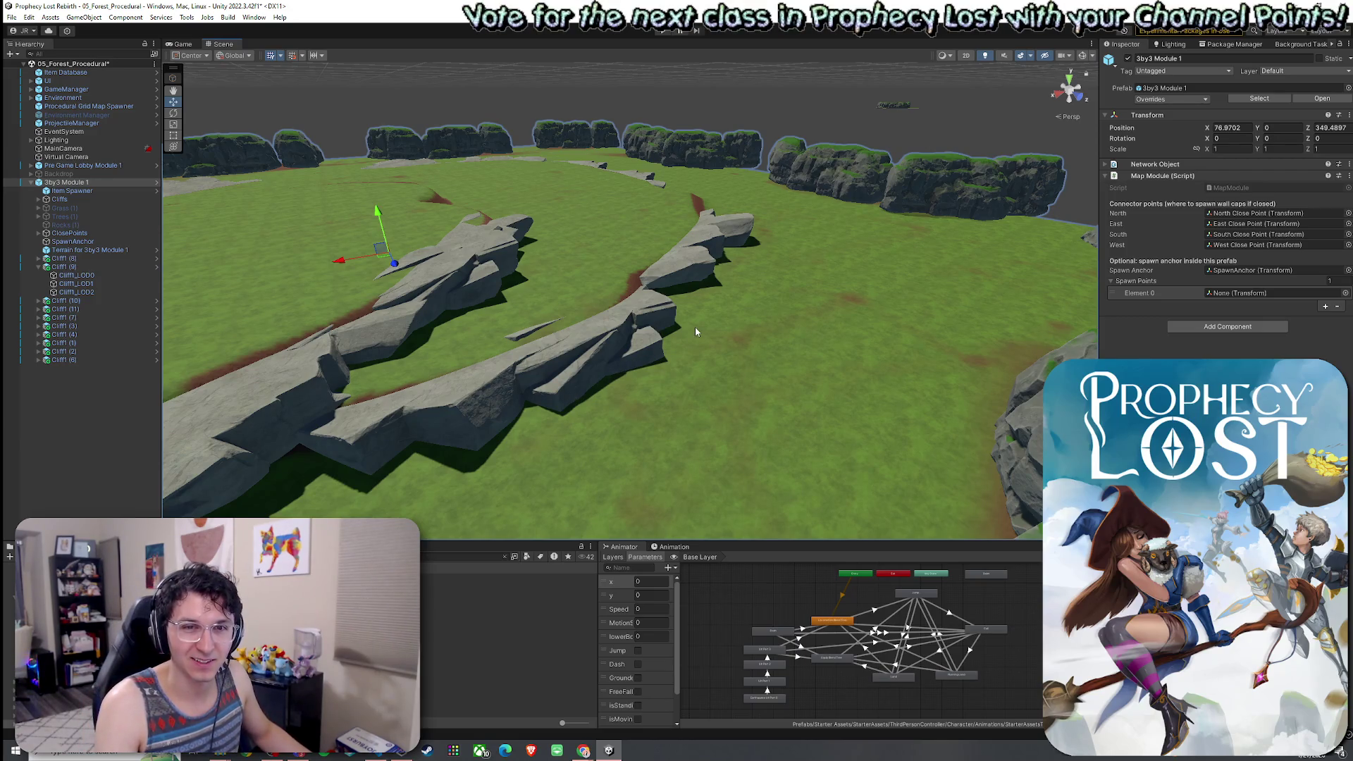
scroll(667, 352, "up", 5)
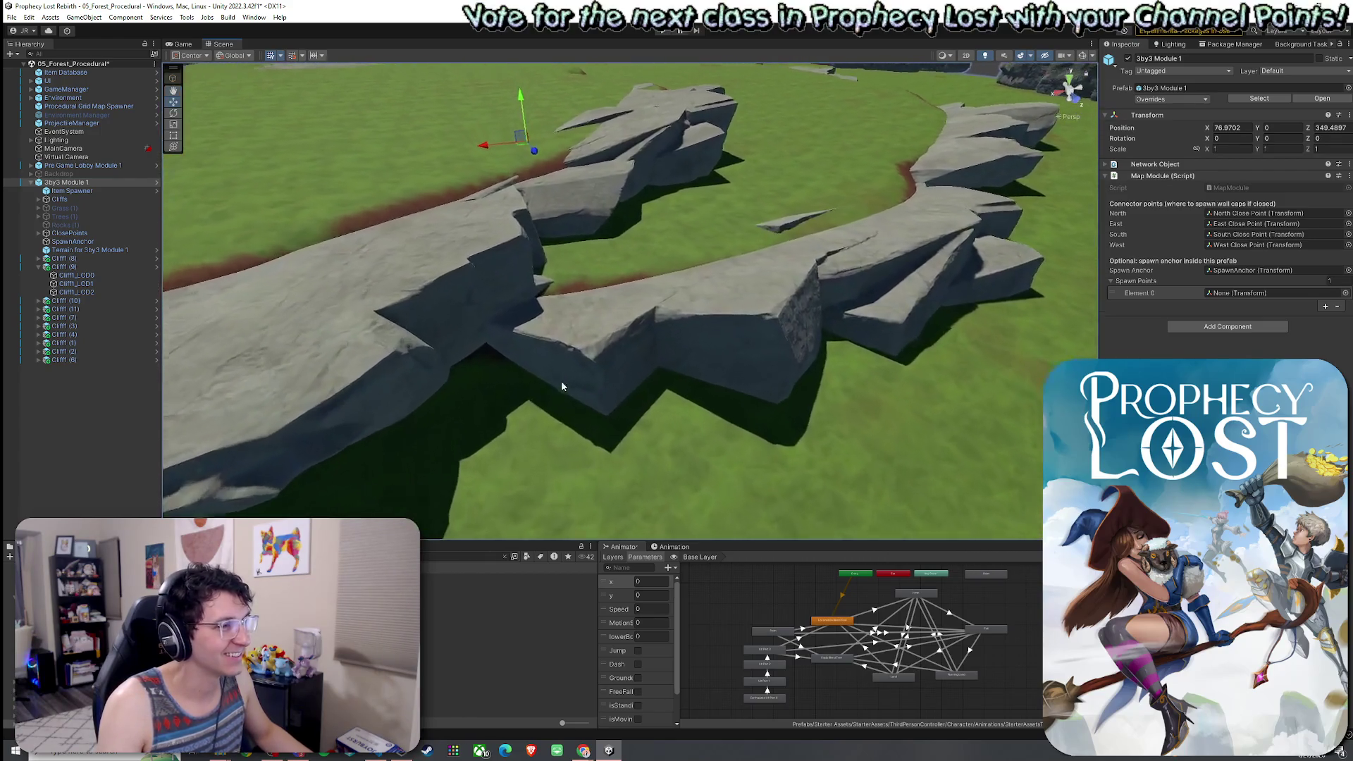
left_click(562, 386)
key("e")
mouse_move(717, 289)
left_mouse_down()
mouse_move(729, 284)
mouse_move(718, 256)
mouse_move(734, 269)
left_mouse_up()
key("w")
key("e")
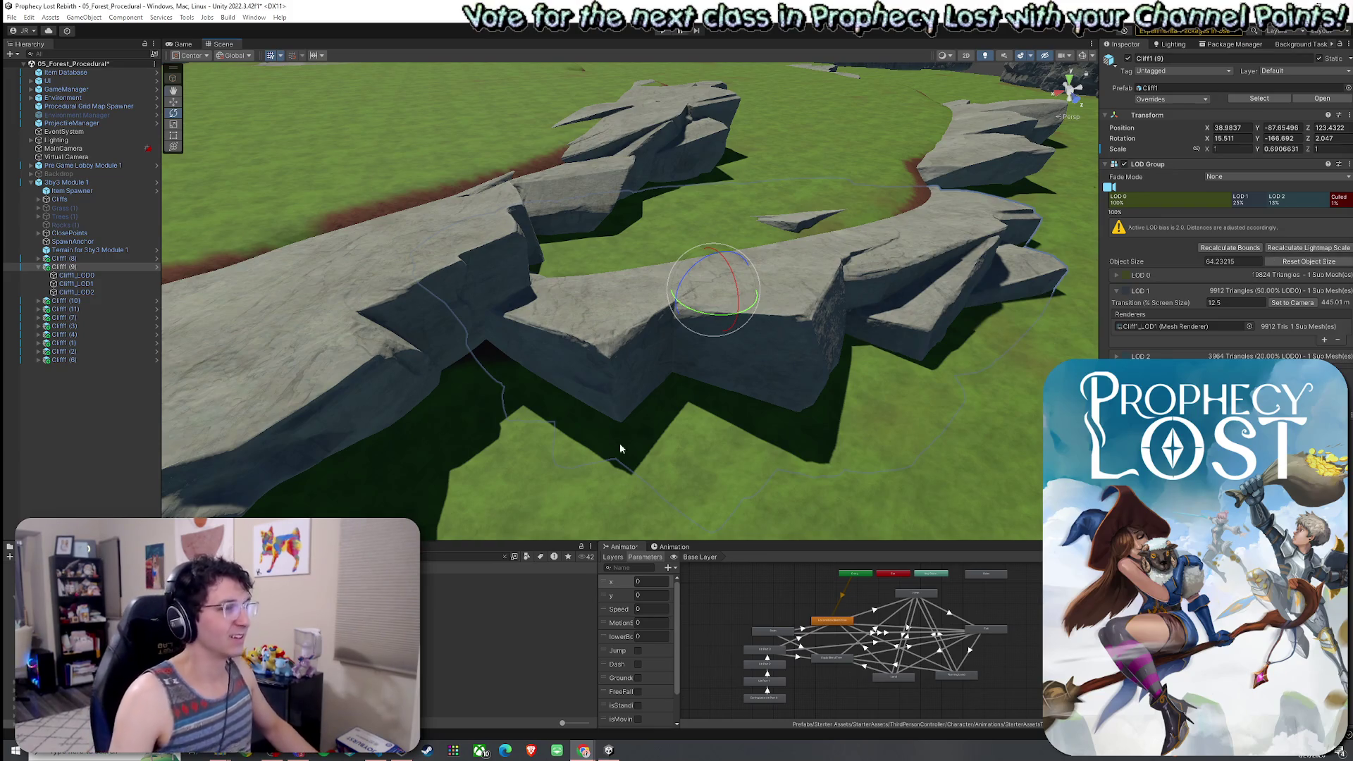
Duplicate Cliff1 (9) into Cliff1 (12) and drag the copy along the plateau edge.
left_click_drag(620, 443, 585, 458)
mouse_move(612, 449)
left_mouse_down()
mouse_move(664, 493)
mouse_move(634, 465)
left_mouse_up()
left_click(60, 268)
key("Left")
left_click_drag(415, 325, 352, 303)
key("ctrl+d")
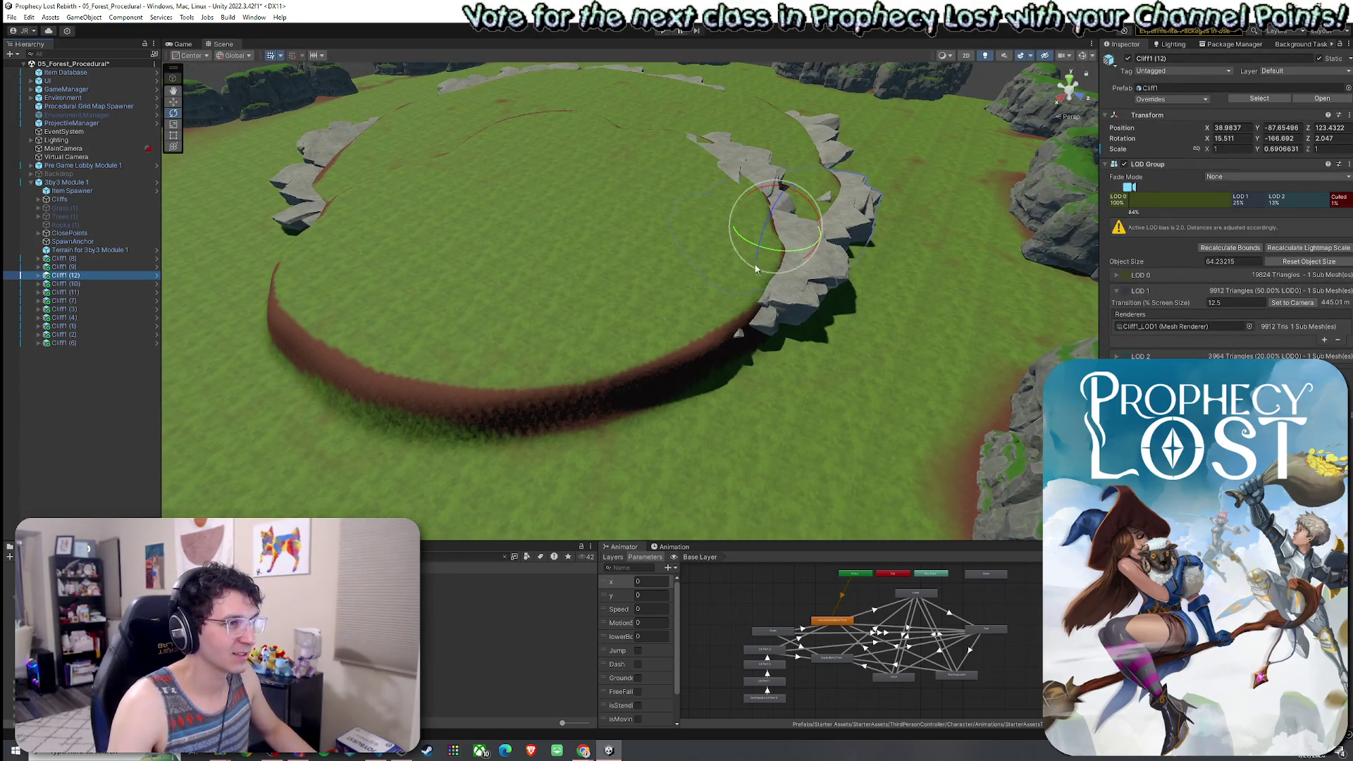
mouse_move(779, 227)
left_mouse_down()
mouse_move(649, 389)
mouse_move(641, 347)
mouse_move(674, 371)
mouse_move(625, 357)
mouse_move(634, 345)
mouse_move(632, 365)
mouse_move(776, 356)
mouse_move(637, 333)
mouse_move(629, 350)
mouse_move(618, 286)
mouse_move(626, 347)
mouse_move(622, 315)
left_mouse_up()
Position, rotate and scale Cliff1 (12) to X 105, Z 115.8, turned -255.928 degrees.
key("w")
key("e")
key("w")
key("e")
key("w")
key("r")
key("e")
key("w")
key("r")
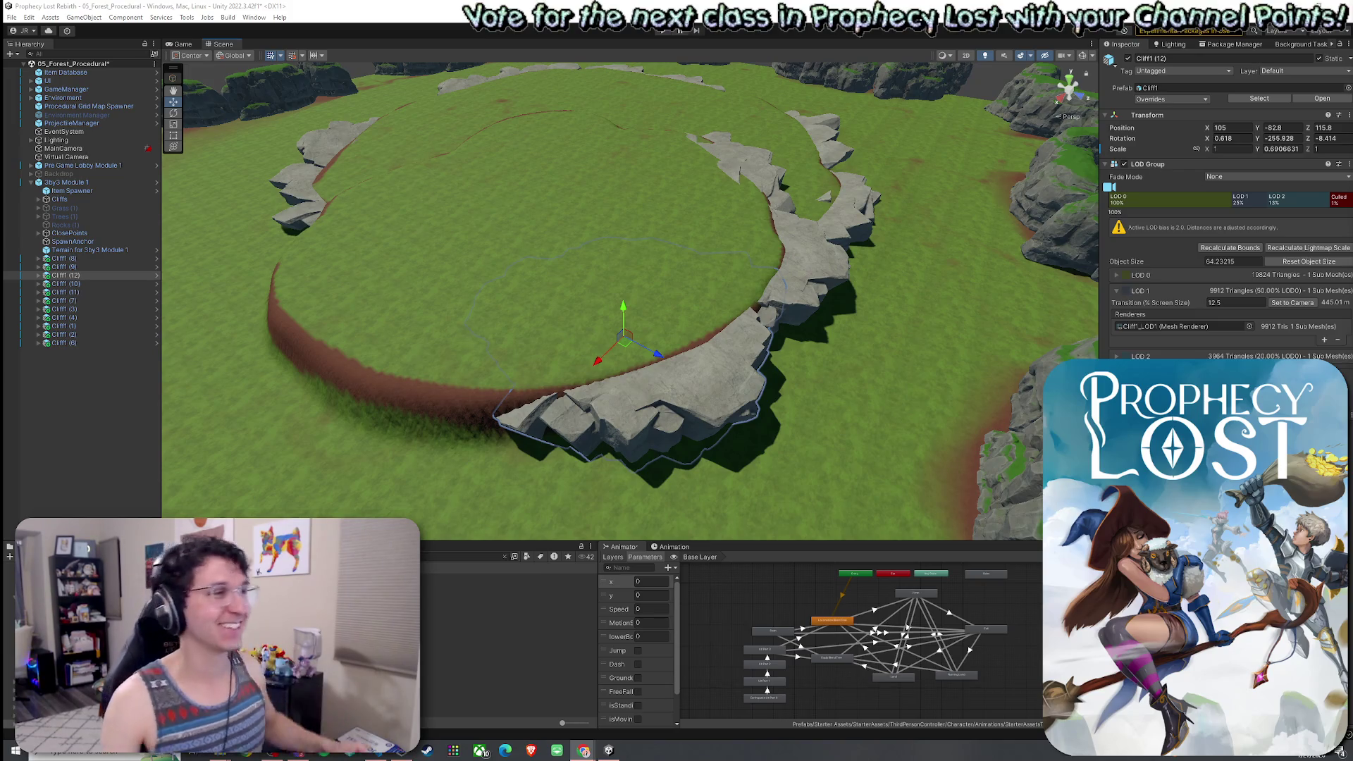
left_click(100, 277)
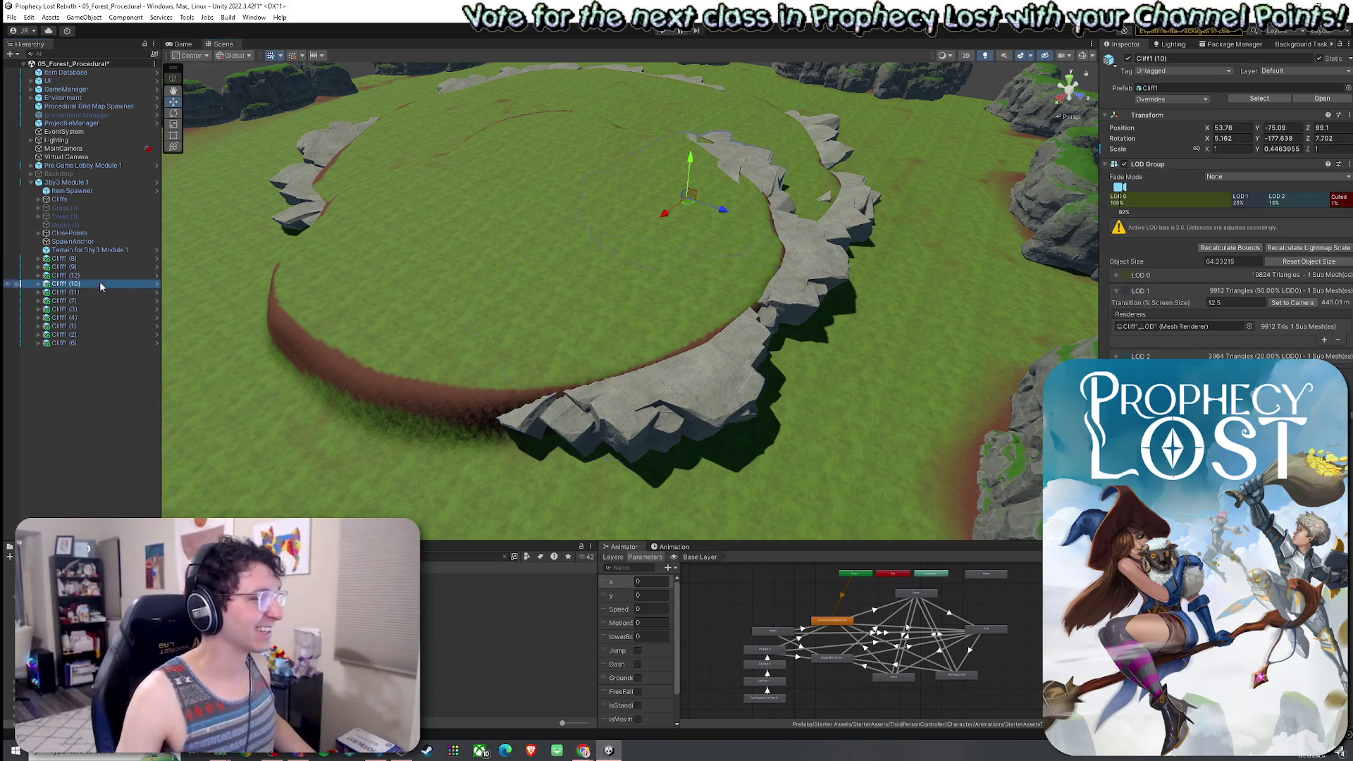
Duplicate Cliff1 (12) into Cliff1 (13) and place it further along the rim.
key("ctrl+d")
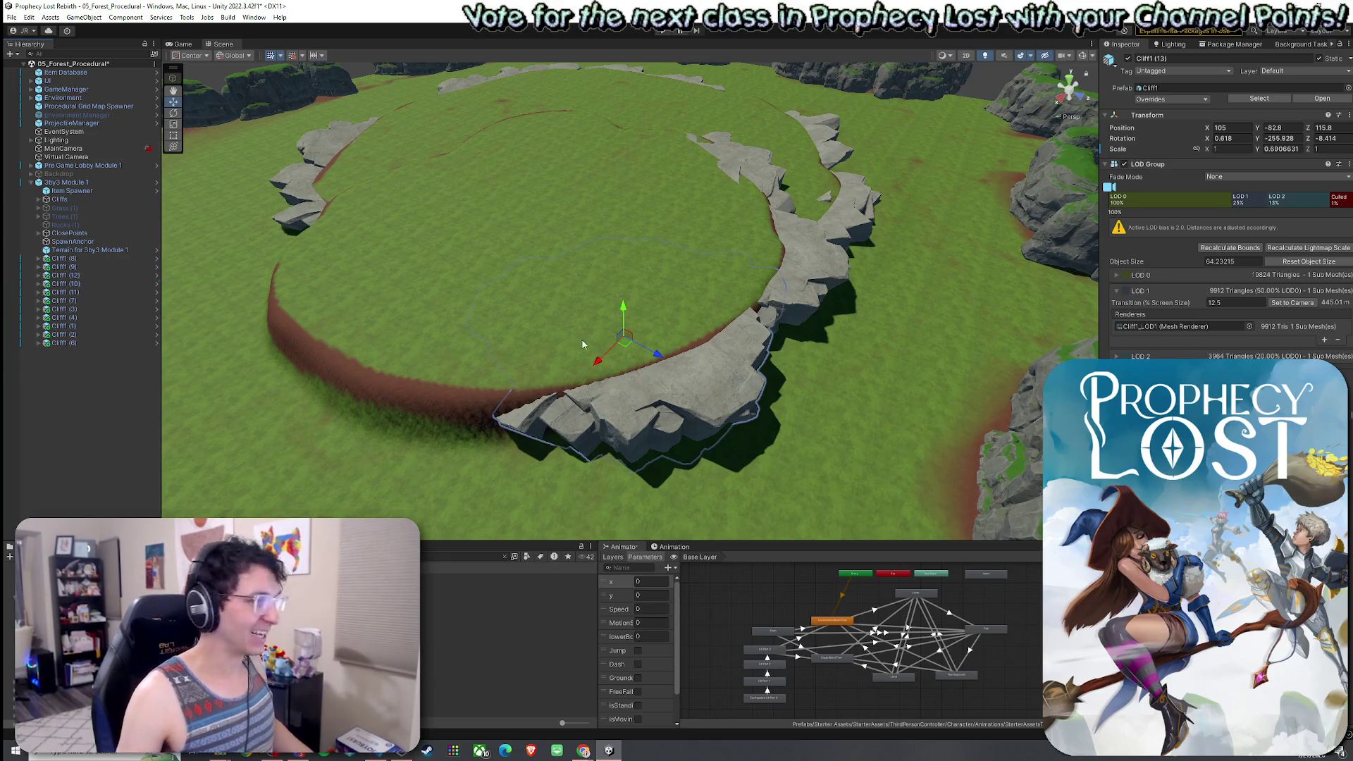
mouse_move(624, 343)
left_mouse_down()
mouse_move(438, 369)
mouse_move(452, 358)
mouse_move(493, 394)
mouse_move(564, 423)
mouse_move(759, 477)
mouse_move(681, 486)
mouse_move(704, 479)
left_mouse_up()
key("e")
key("w")
left_click(465, 375)
Duplicate the right-side cliff into Cliff1 (14) at X 132.7, Z 62, turned -433.441 degrees.
left_click(988, 391)
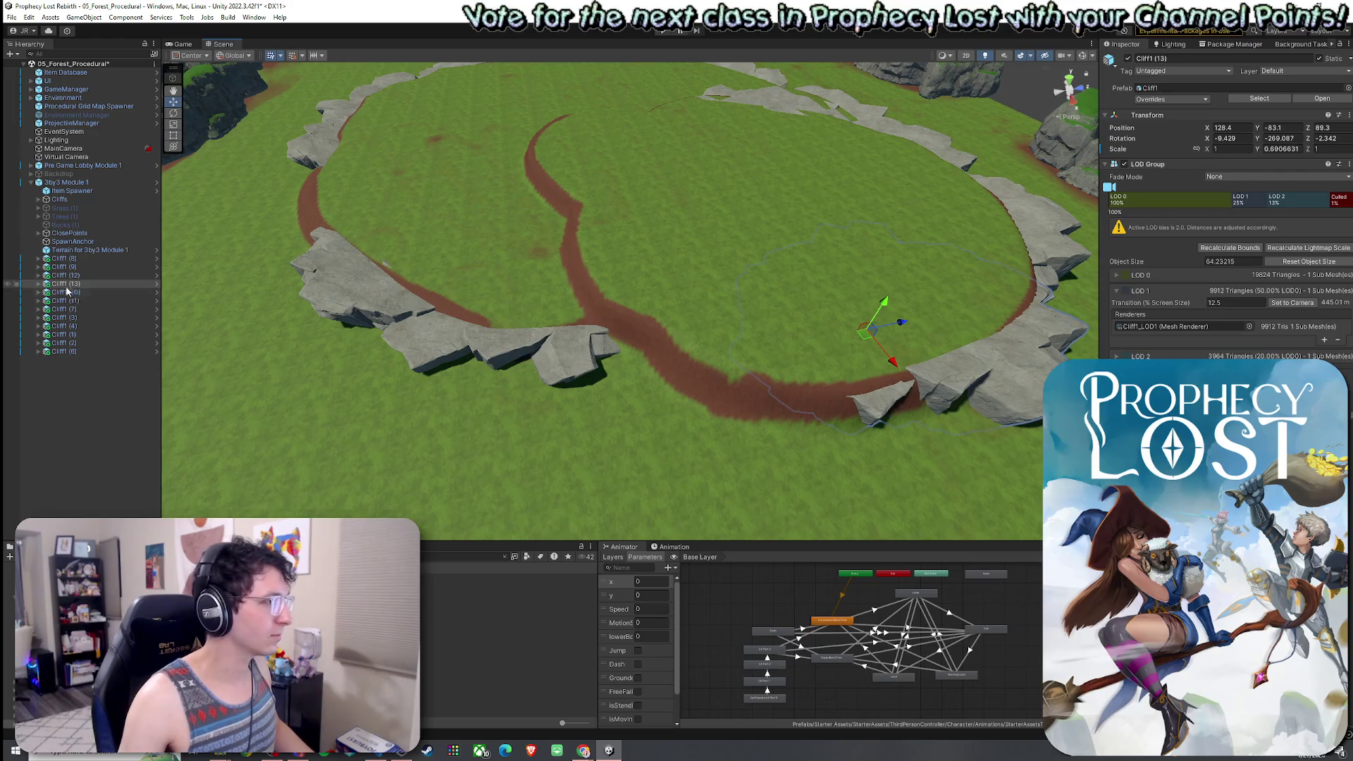
left_click_drag(347, 363, 488, 356)
key("ctrl+d")
mouse_move(704, 304)
left_mouse_down()
mouse_move(653, 390)
mouse_move(902, 388)
left_mouse_up()
key("e")
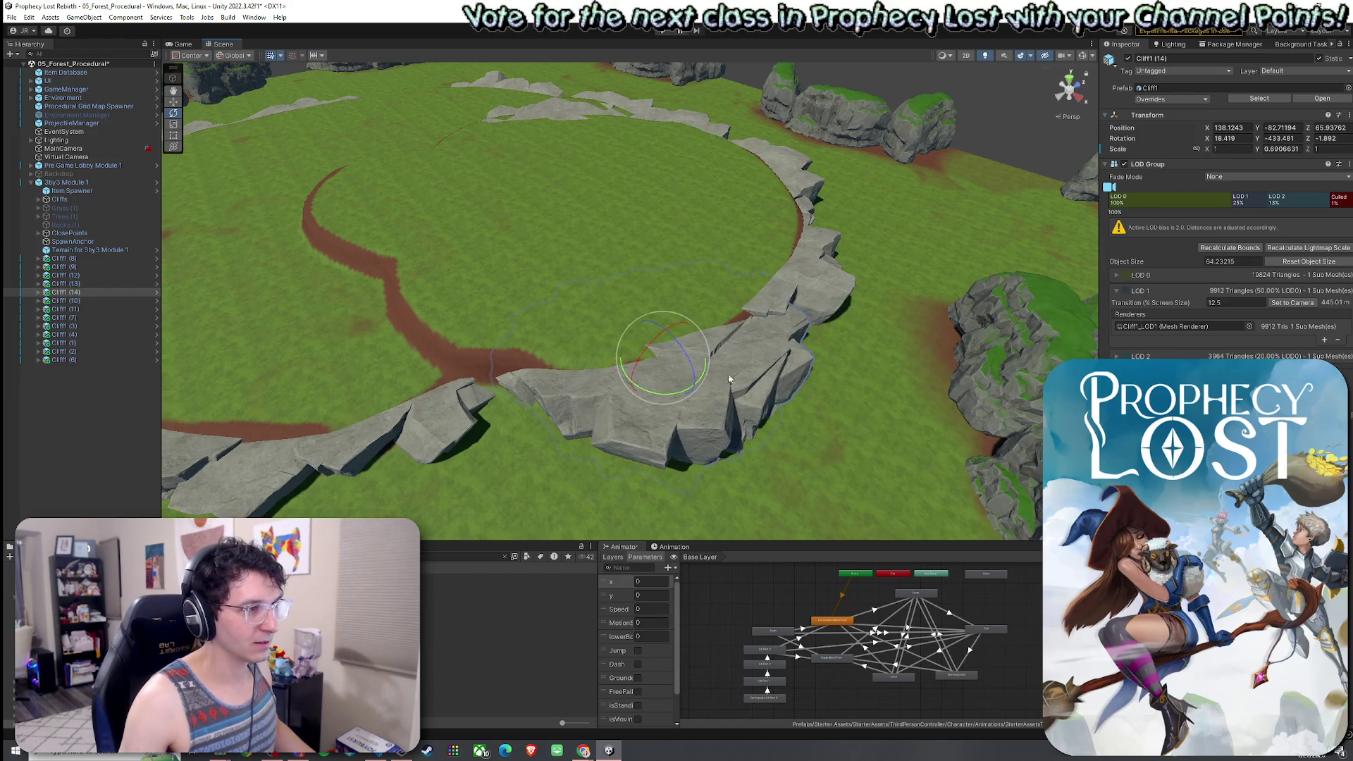
key("e")
mouse_move(665, 351)
left_mouse_down()
mouse_move(593, 407)
mouse_move(640, 377)
mouse_move(643, 346)
mouse_move(636, 365)
mouse_move(544, 392)
mouse_move(705, 331)
left_mouse_up()
key("w")
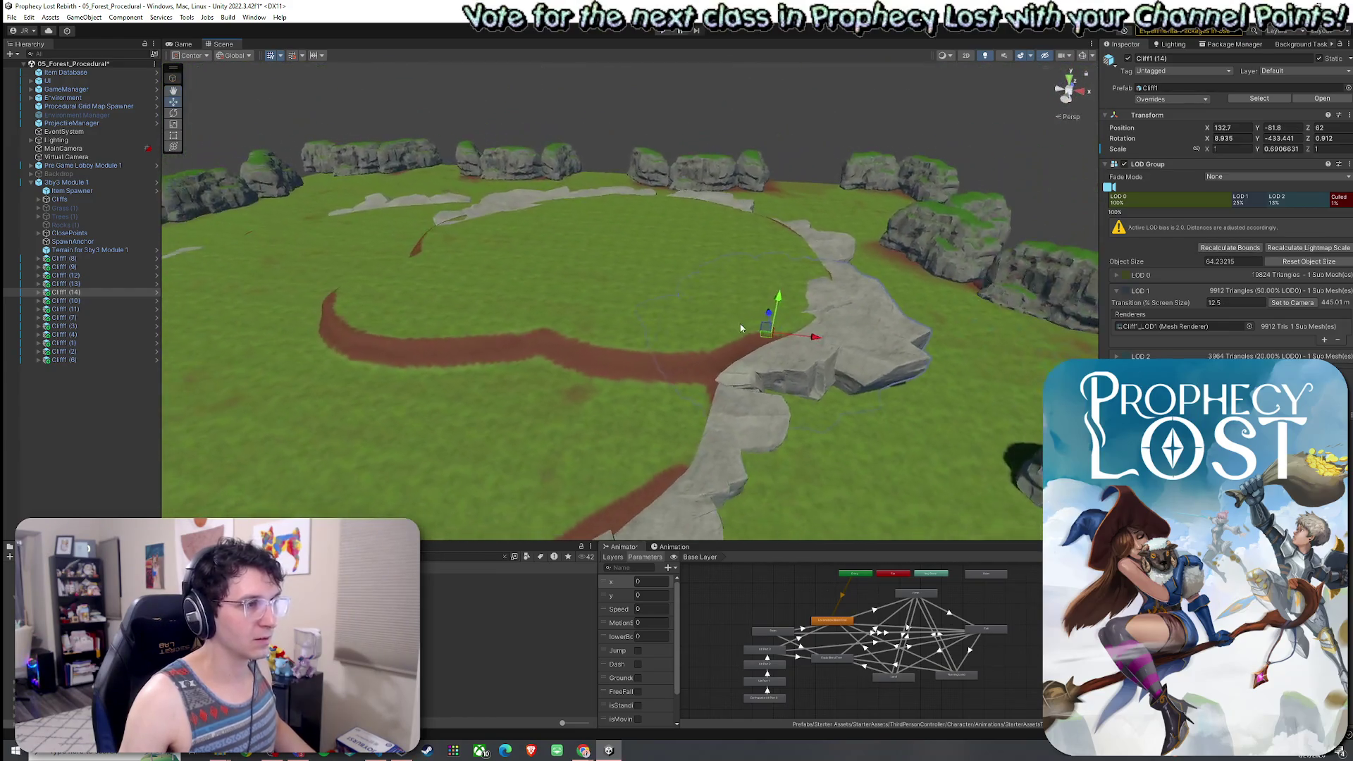
left_click(746, 410)
mouse_move(745, 410)
left_mouse_down()
mouse_move(725, 407)
mouse_move(986, 465)
mouse_move(943, 427)
mouse_move(938, 366)
left_mouse_up()
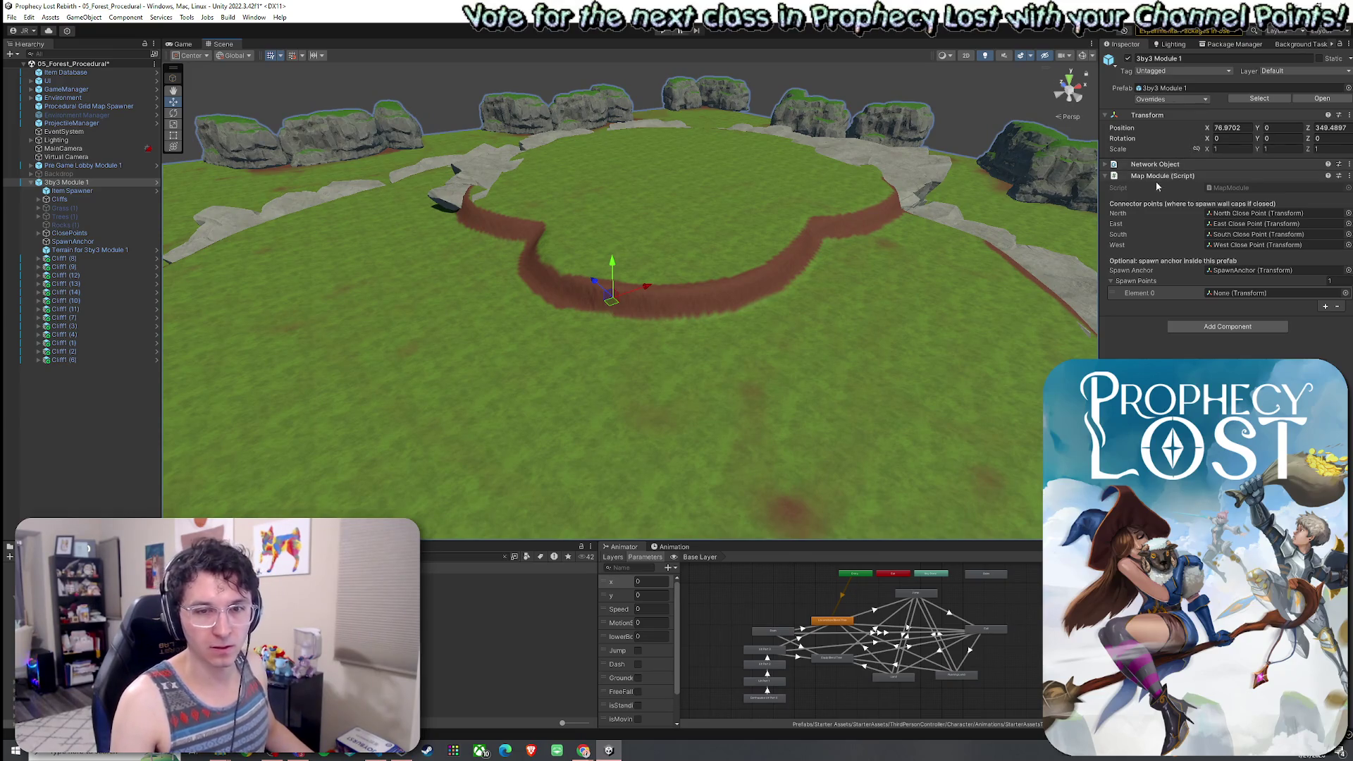
Duplicate Cliff1 (10) as Cliff1 (15), move it across the dirt path and rotate it to fit the rim.
mouse_move(782, 233)
left_mouse_down()
mouse_move(903, 279)
mouse_move(810, 296)
left_mouse_up()
left_click(560, 348)
scroll(561, 349, "up", 3)
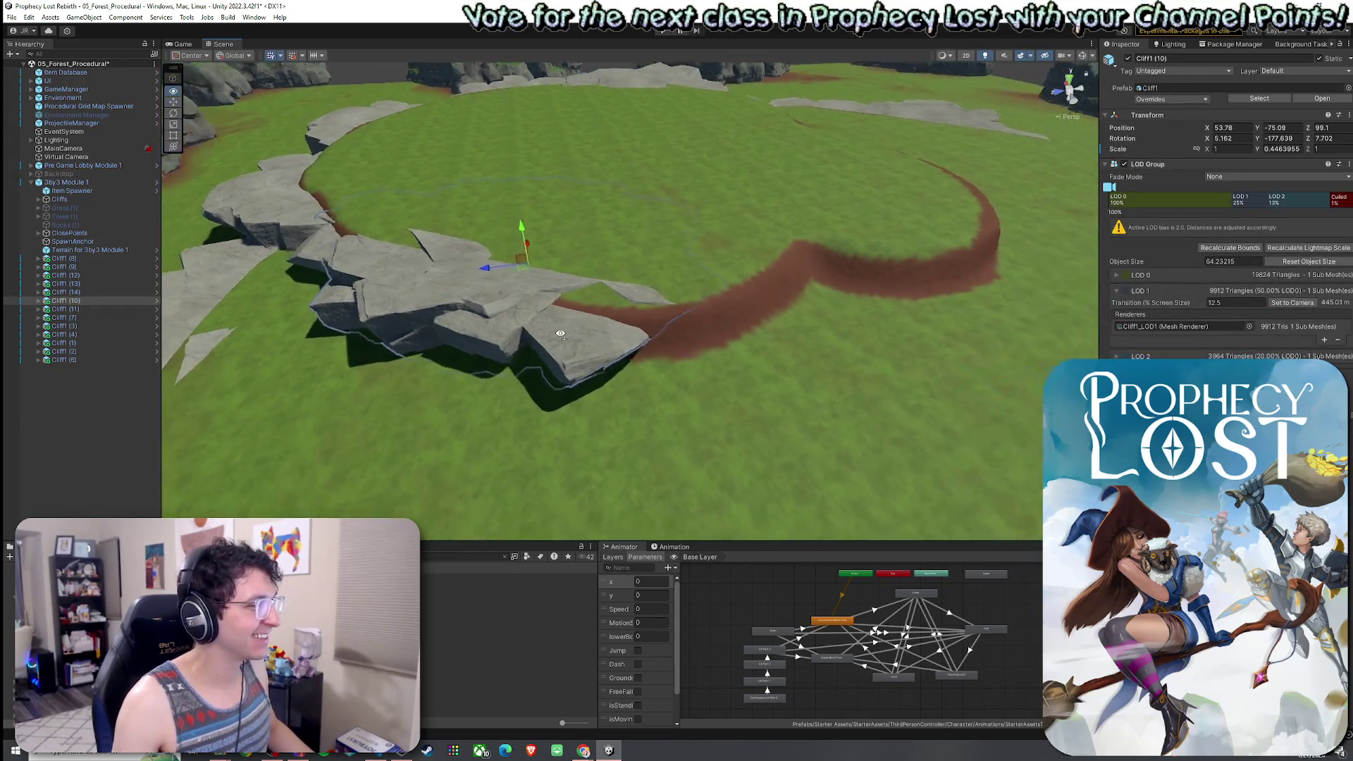
key("ctrl+d")
mouse_move(506, 275)
left_mouse_down()
mouse_move(633, 277)
mouse_move(657, 271)
mouse_move(671, 234)
mouse_move(663, 243)
left_mouse_up()
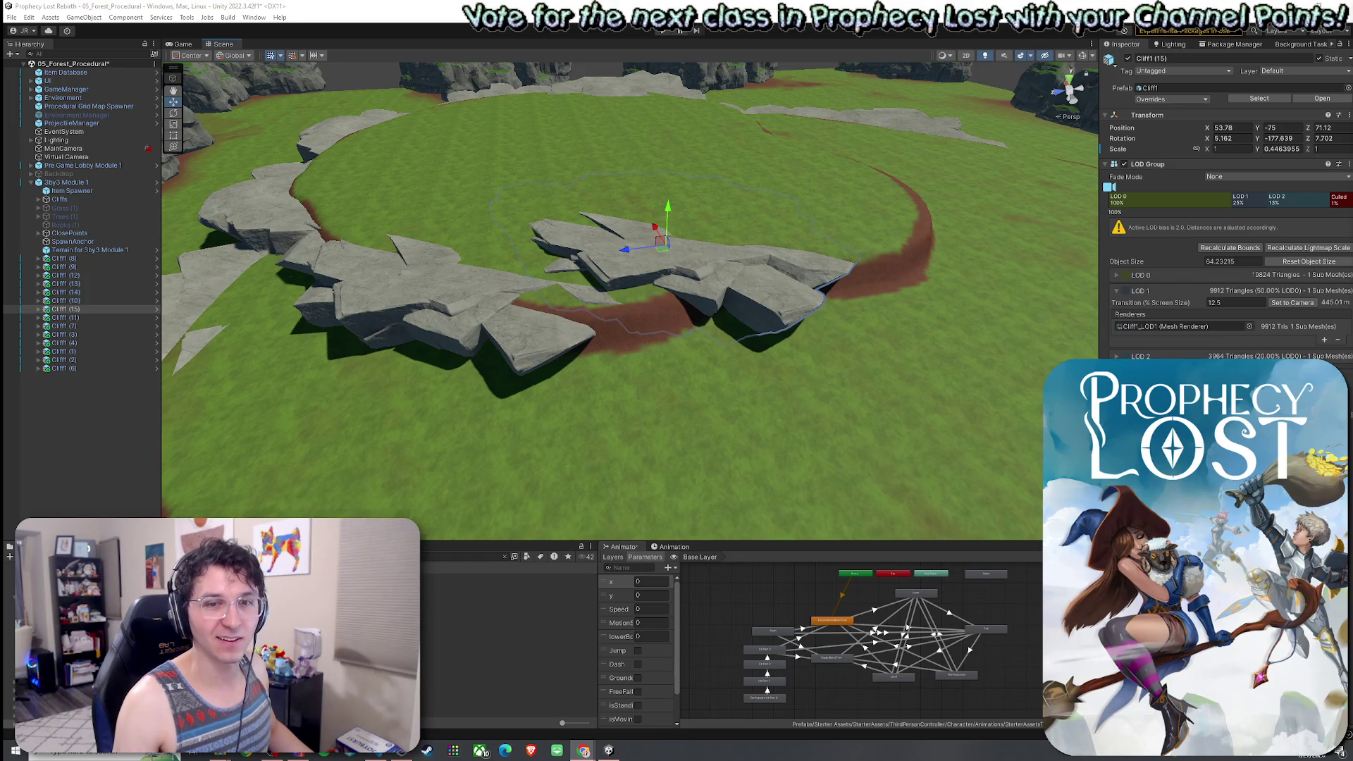
left_click(67, 309)
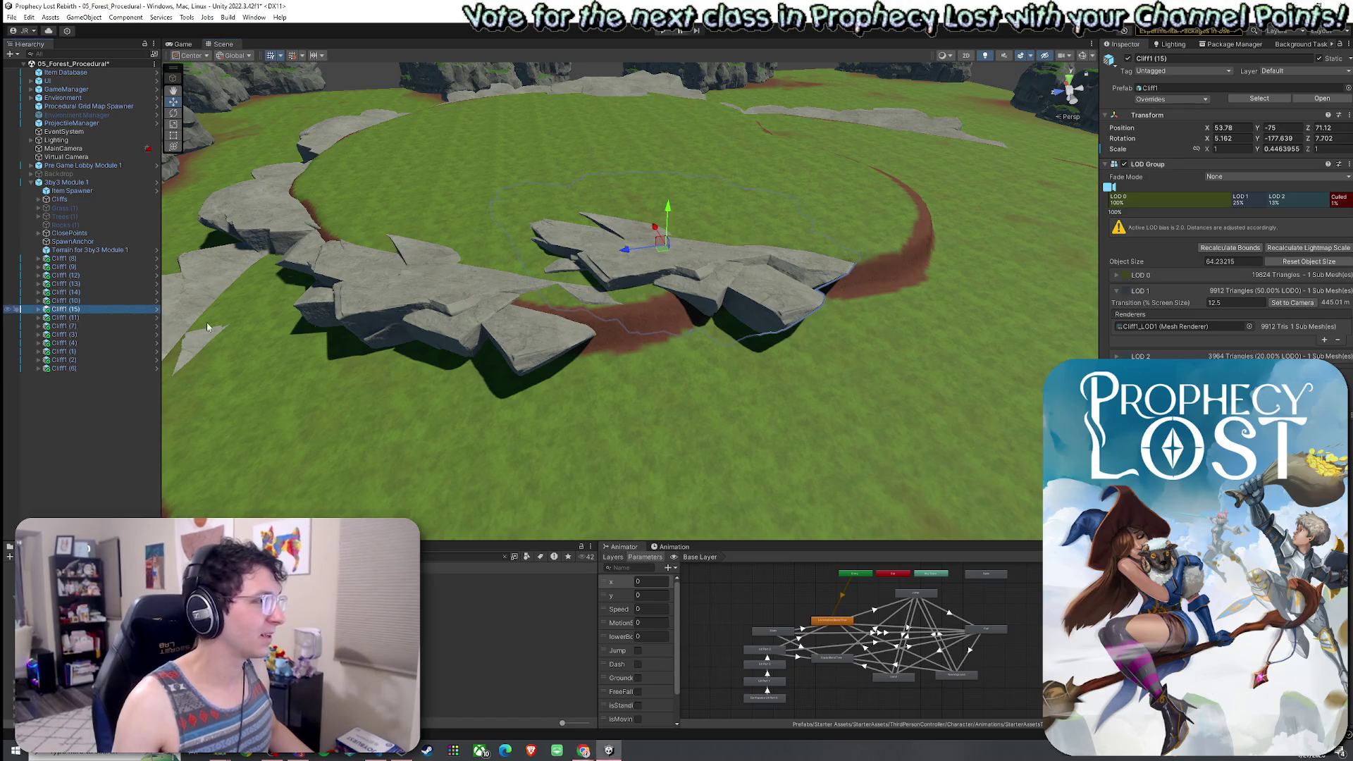
mouse_move(674, 267)
left_mouse_down()
mouse_move(680, 255)
mouse_move(648, 267)
mouse_move(627, 297)
mouse_move(694, 289)
mouse_move(689, 301)
mouse_move(665, 265)
left_mouse_up()
left_click(678, 268)
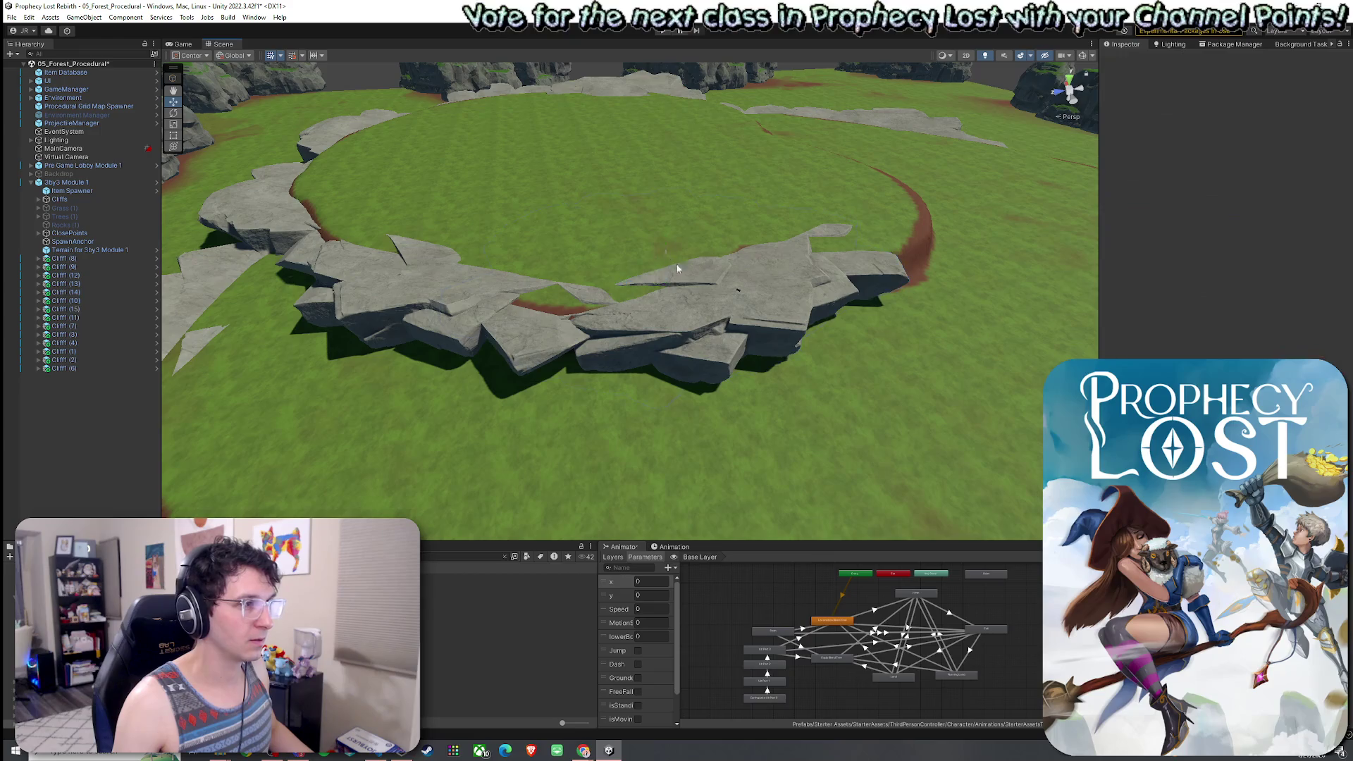
left_click(735, 317)
key("e")
mouse_move(701, 292)
left_mouse_down()
mouse_move(745, 302)
mouse_move(889, 270)
mouse_move(696, 297)
mouse_move(641, 265)
mouse_move(654, 247)
mouse_move(644, 230)
mouse_move(614, 243)
mouse_move(953, 207)
mouse_move(823, 268)
left_mouse_up()
key("w")
Duplicate Cliff1 (14) as Cliff1 (16) and place it in the rim gap at X 103.61, Z 46.18.
left_click(953, 203)
key("ctrl+d")
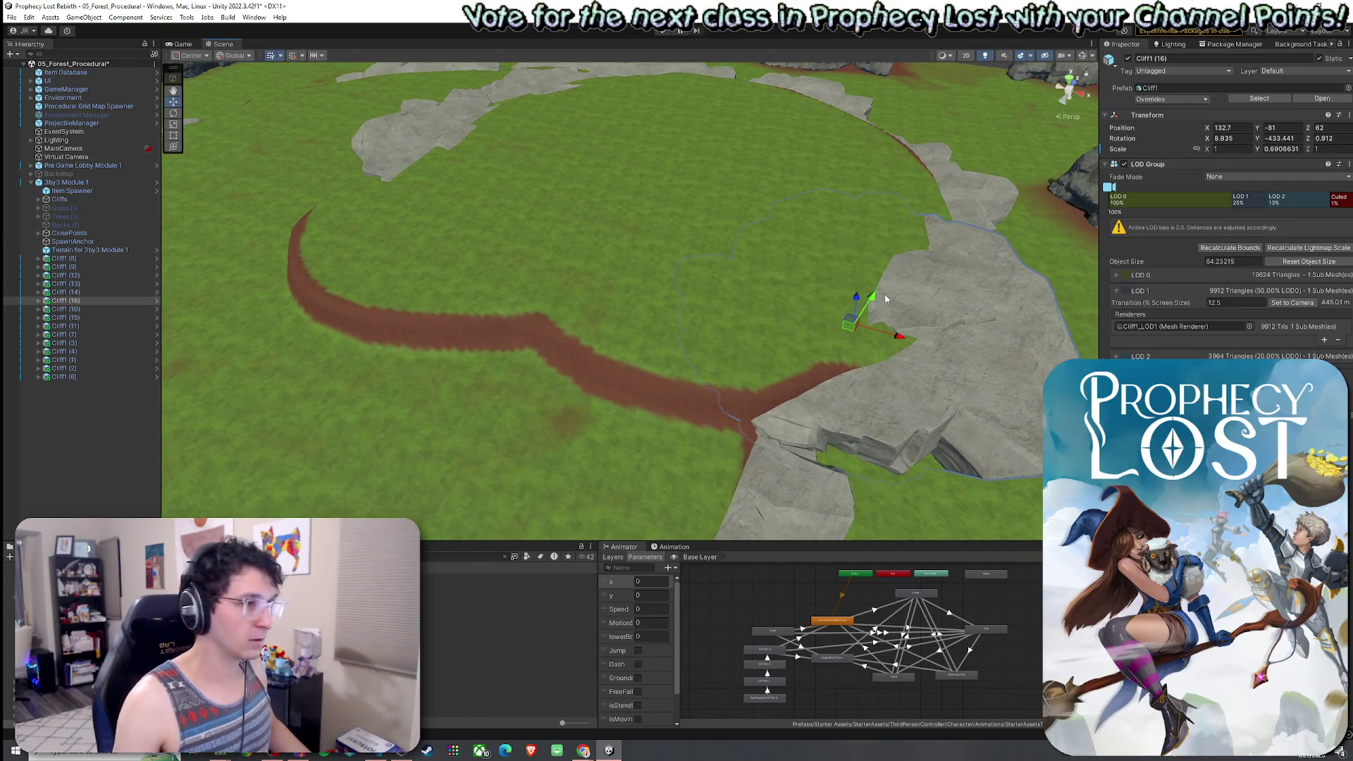
mouse_move(851, 324)
left_mouse_down()
mouse_move(638, 354)
mouse_move(632, 341)
mouse_move(673, 369)
mouse_move(650, 307)
mouse_move(675, 346)
mouse_move(657, 363)
left_mouse_up()
key("e")
key("w")
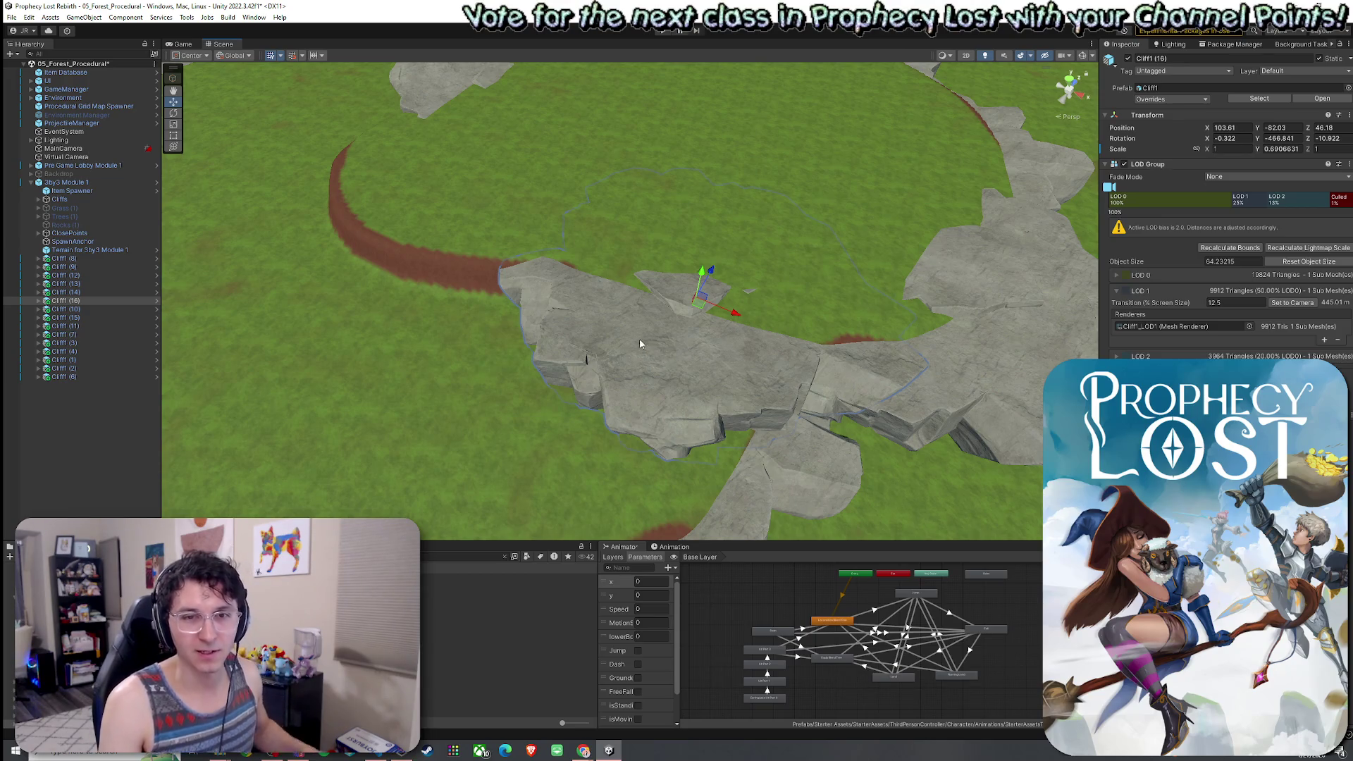
left_click_drag(629, 342, 872, 275)
Save the scene, then select the 3by3 Module 1 terrain for painting.
left_click(12, 17)
left_click(28, 68)
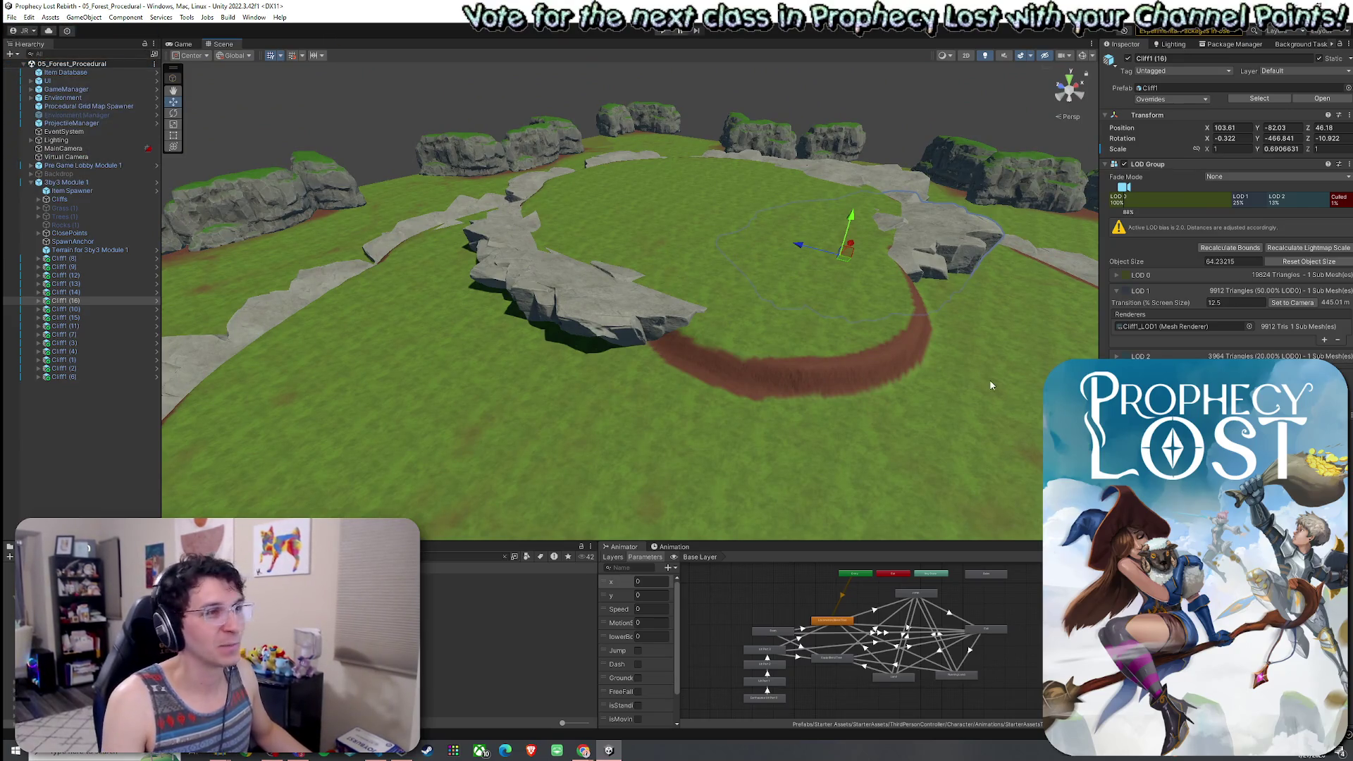
left_click(989, 397)
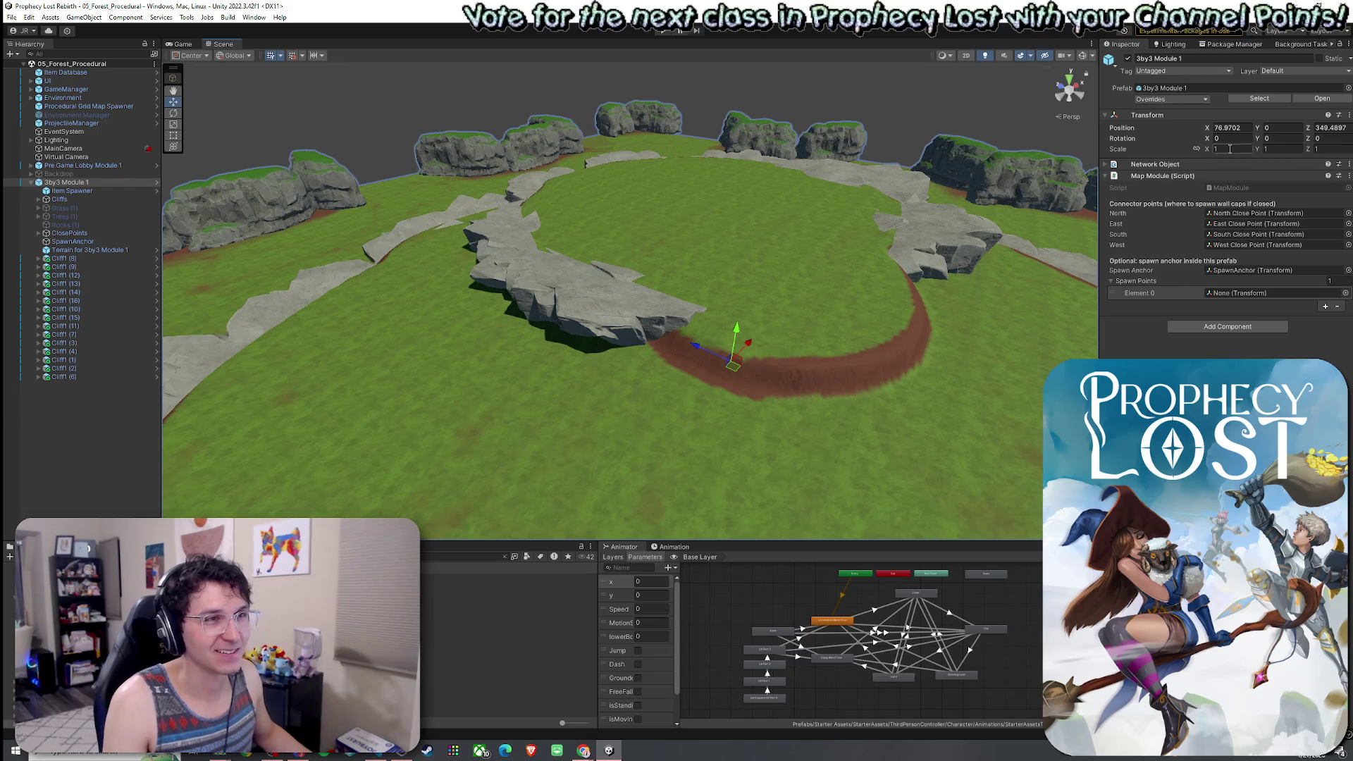
left_click(952, 369)
left_click(1212, 178)
Smooth the dirt path edges with Smooth Height, raising brush opacity from 30.9 to 53.8.
left_click(1155, 188)
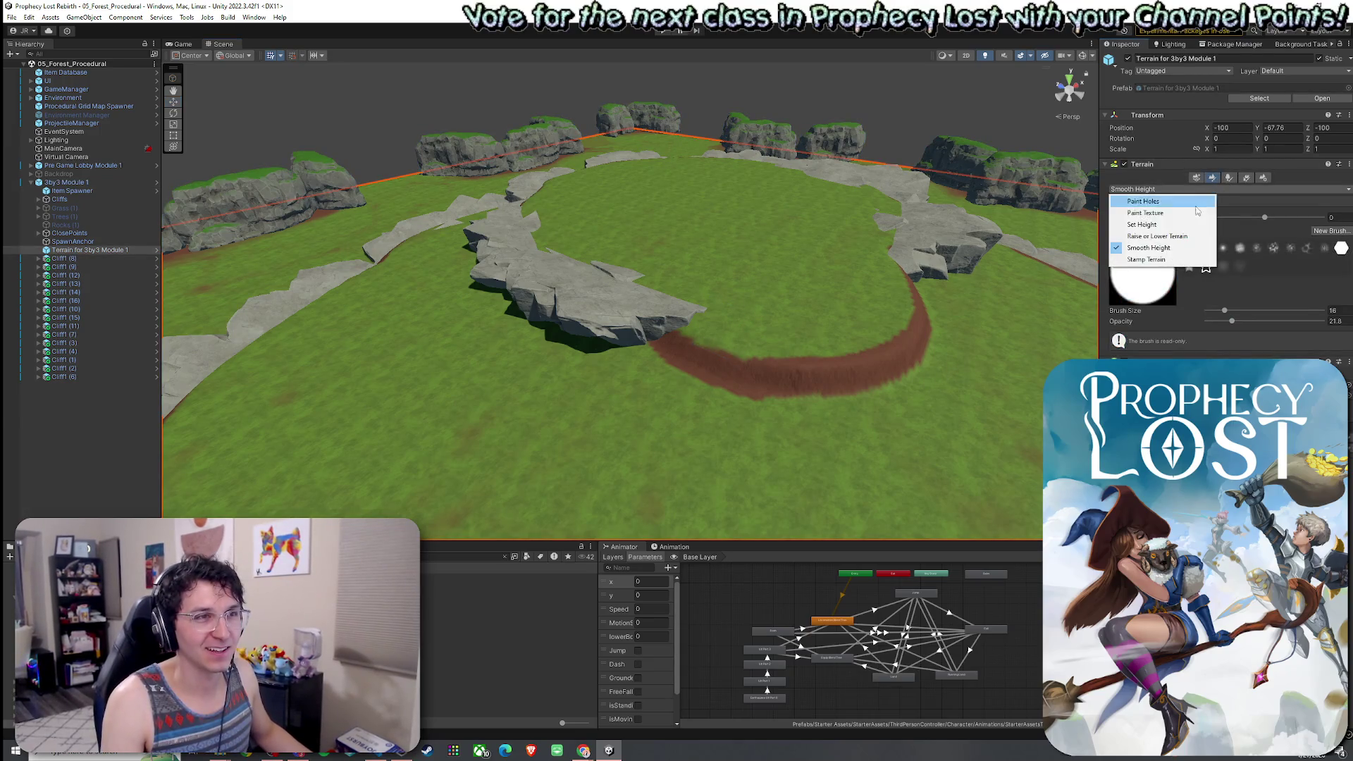
left_click(1163, 250)
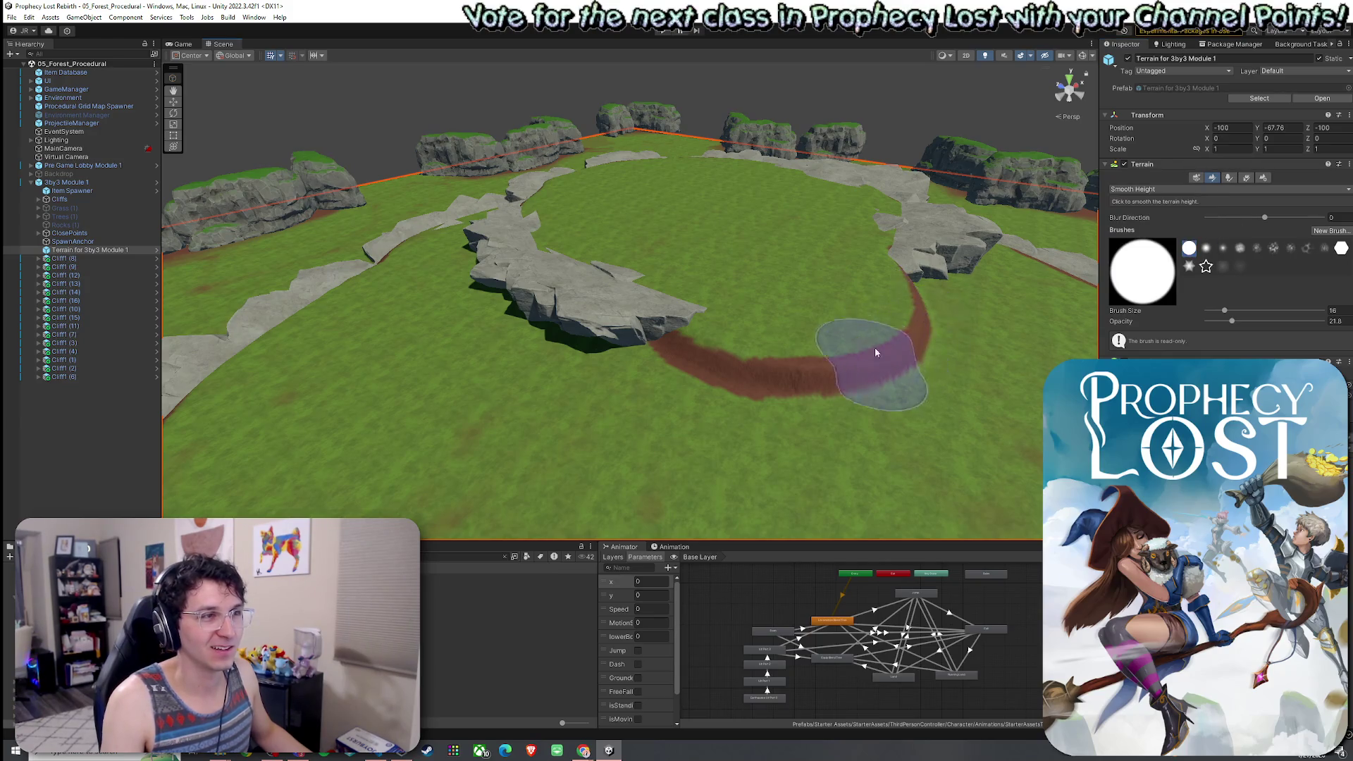
left_click_drag(1231, 322, 1243, 321)
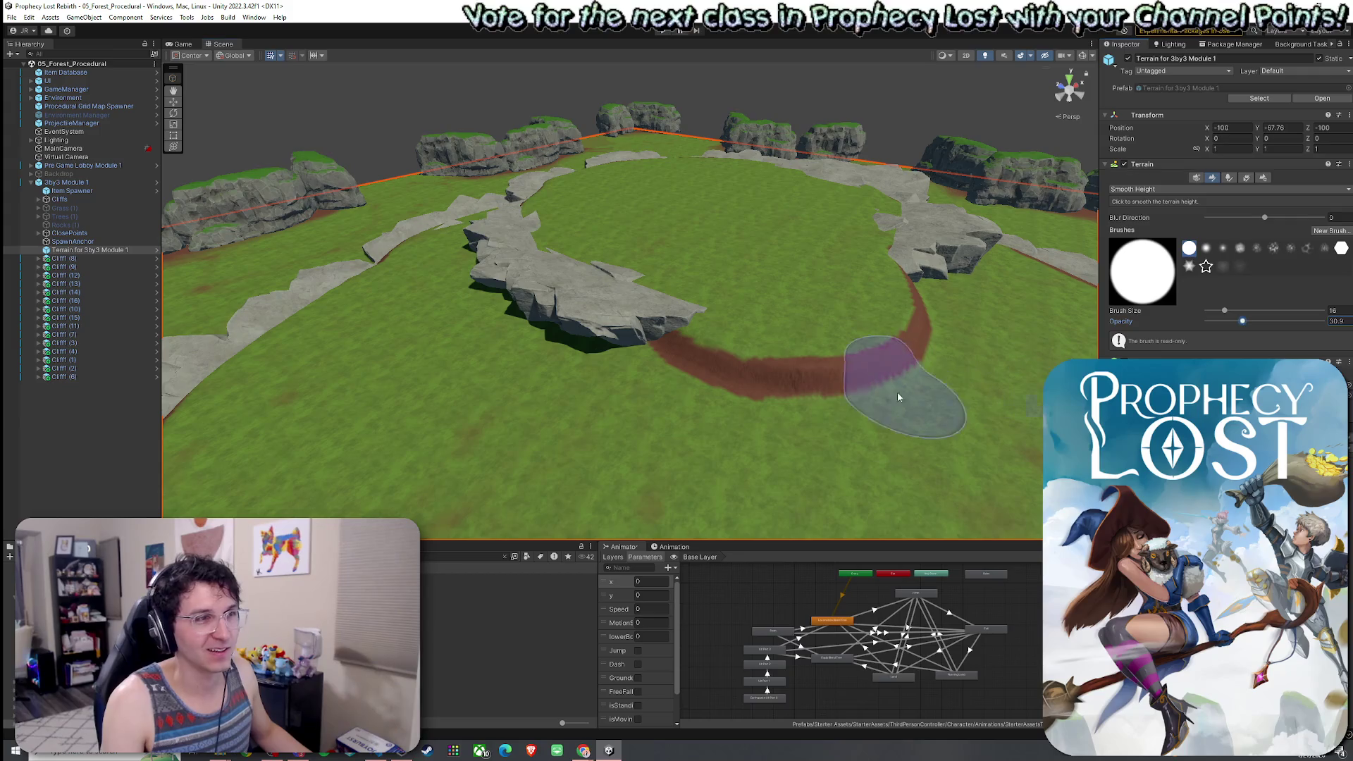
mouse_move(876, 379)
left_mouse_down()
mouse_move(728, 365)
mouse_move(810, 363)
mouse_move(909, 298)
left_mouse_up()
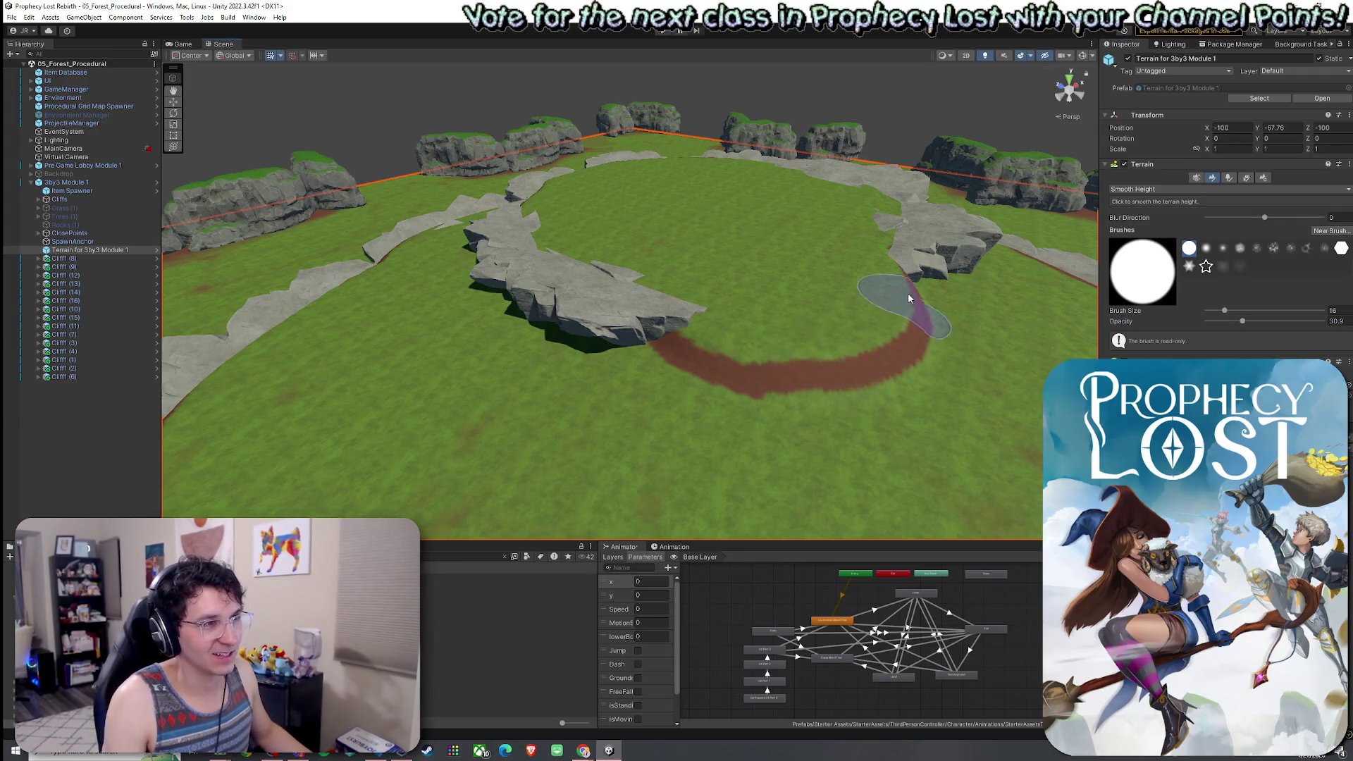
left_click_drag(1266, 323, 1269, 322)
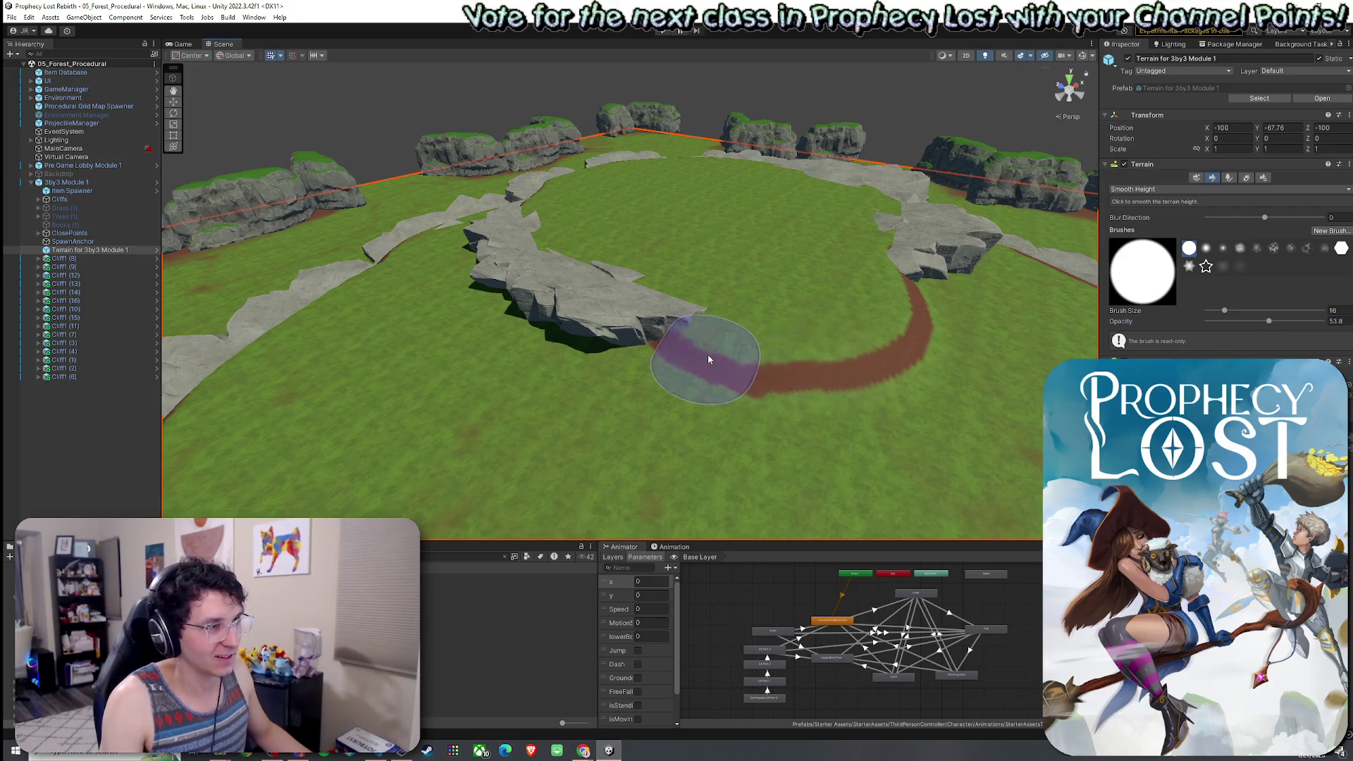
mouse_move(892, 314)
left_mouse_down()
mouse_move(725, 356)
mouse_move(899, 340)
mouse_move(888, 321)
mouse_move(747, 367)
left_mouse_up()
left_click(1130, 191)
left_click(1134, 224)
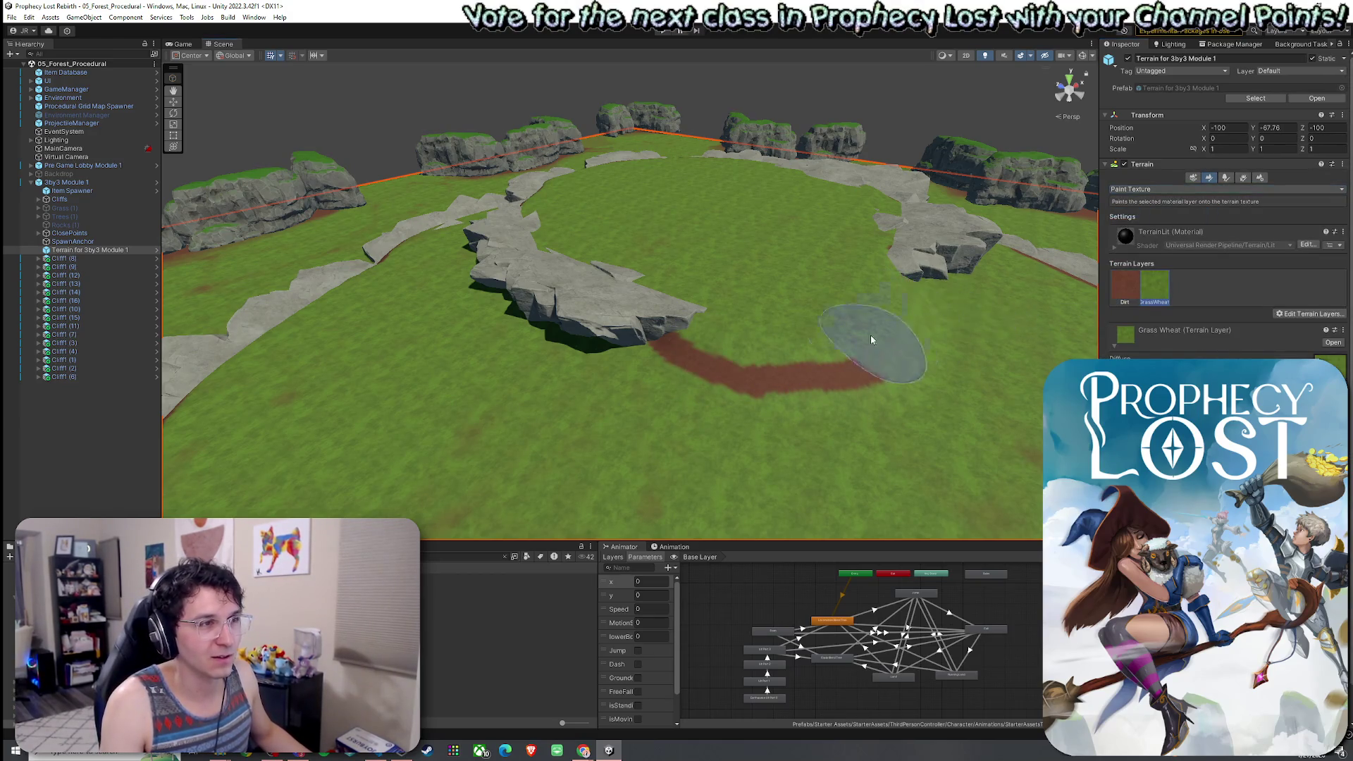
Cover the end of the dirt path with grass and select the Dirt layer, undoing a stray dirt stroke.
left_click_drag(871, 340, 727, 351)
scroll(932, 298, "up", 3)
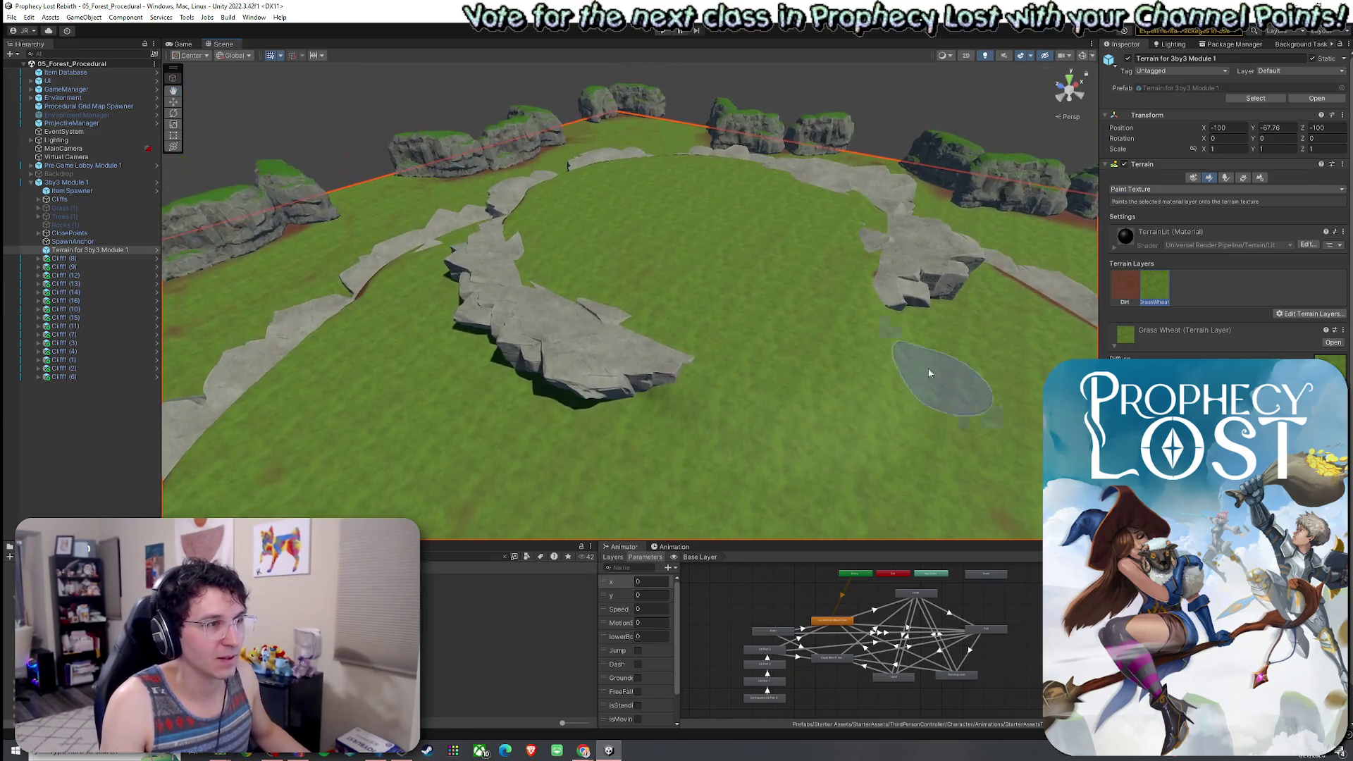
scroll(881, 368, "up", 5)
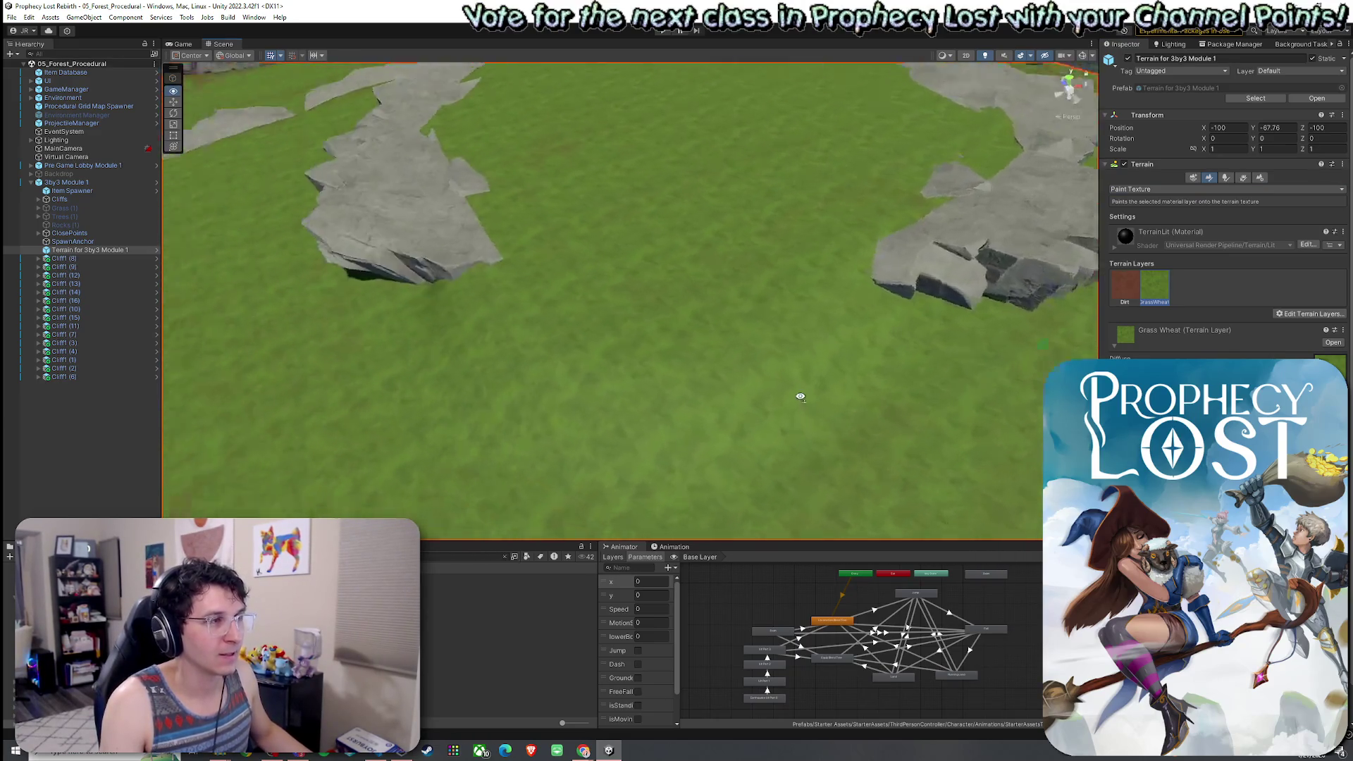
left_click(1125, 286)
mouse_move(916, 310)
left_mouse_down()
mouse_move(791, 293)
mouse_move(1019, 369)
mouse_move(959, 388)
left_mouse_up()
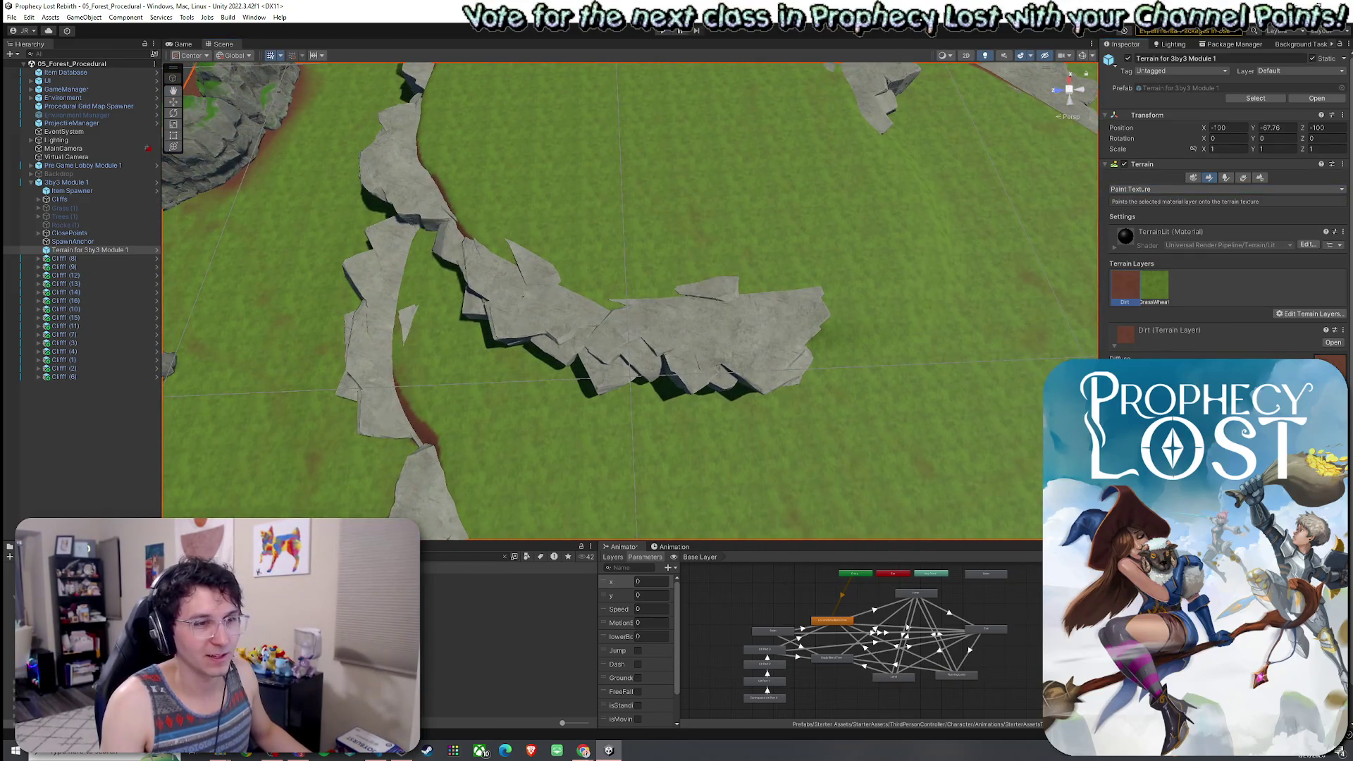
mouse_move(749, 325)
left_mouse_down()
mouse_move(733, 307)
mouse_move(637, 299)
left_mouse_up()
key("ctrl+z")
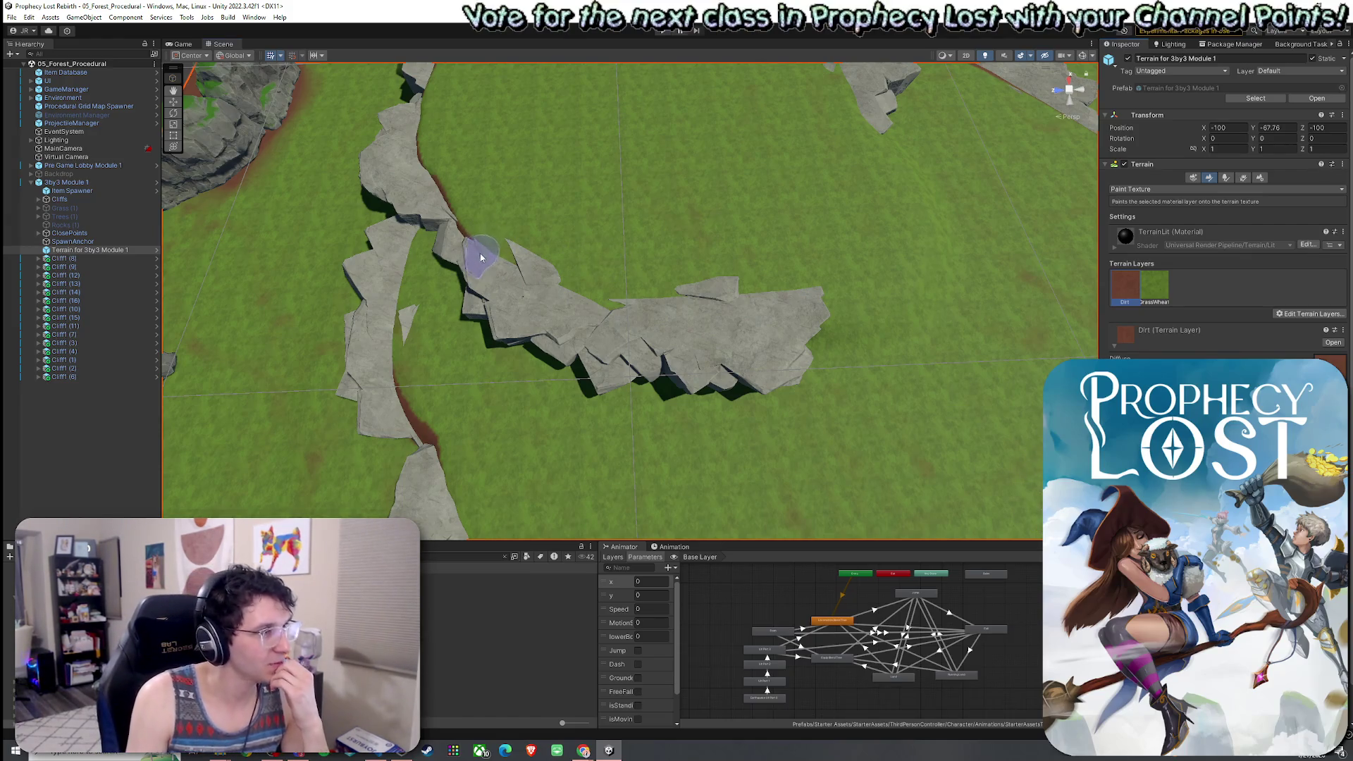
Paint dirt along the inner cliff edges around the ring.
mouse_move(507, 276)
left_mouse_down()
mouse_move(604, 311)
mouse_move(737, 303)
mouse_move(719, 289)
mouse_move(681, 302)
mouse_move(770, 302)
mouse_move(758, 302)
mouse_move(815, 334)
mouse_move(725, 378)
mouse_move(583, 374)
mouse_move(474, 299)
mouse_move(434, 238)
mouse_move(395, 327)
mouse_move(432, 411)
mouse_move(483, 453)
mouse_move(510, 439)
mouse_move(468, 322)
left_mouse_up()
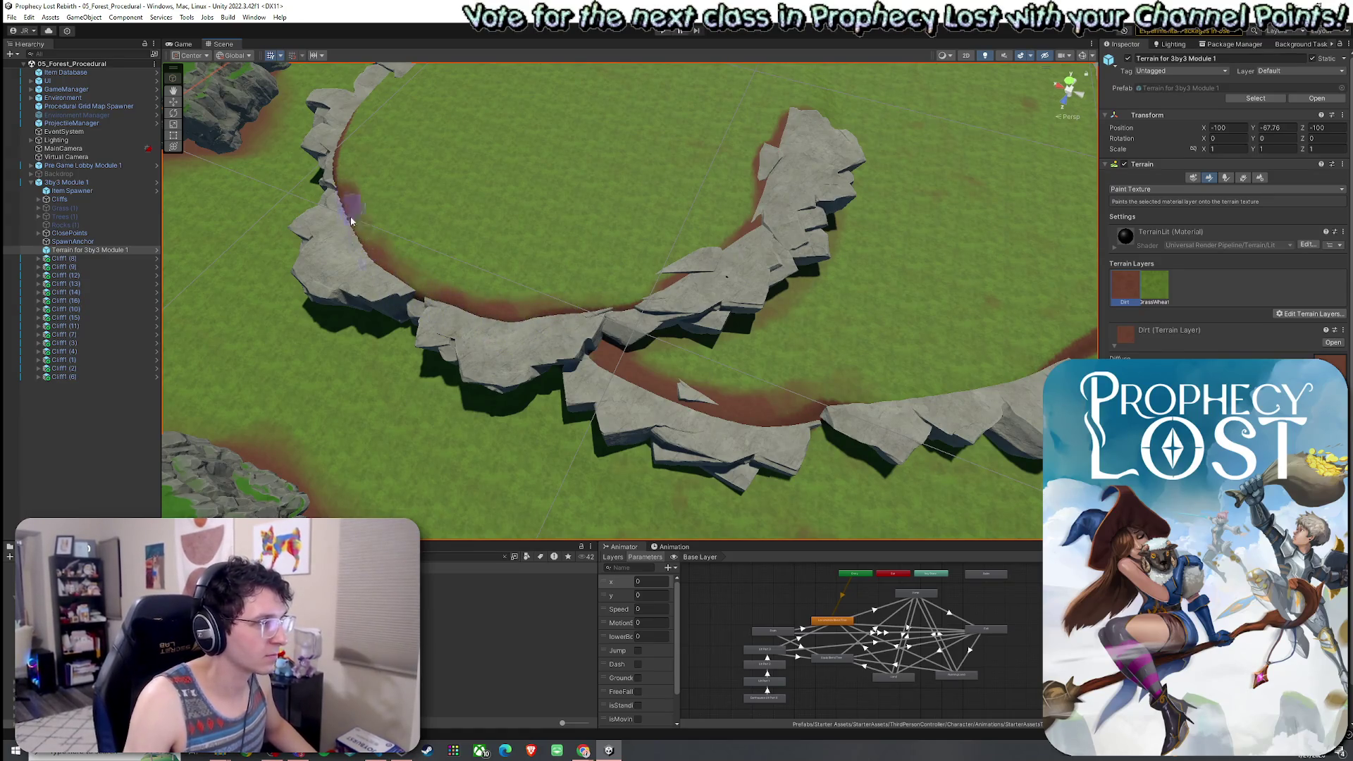
left_click_drag(352, 215, 326, 225)
scroll(423, 212, "up", 8)
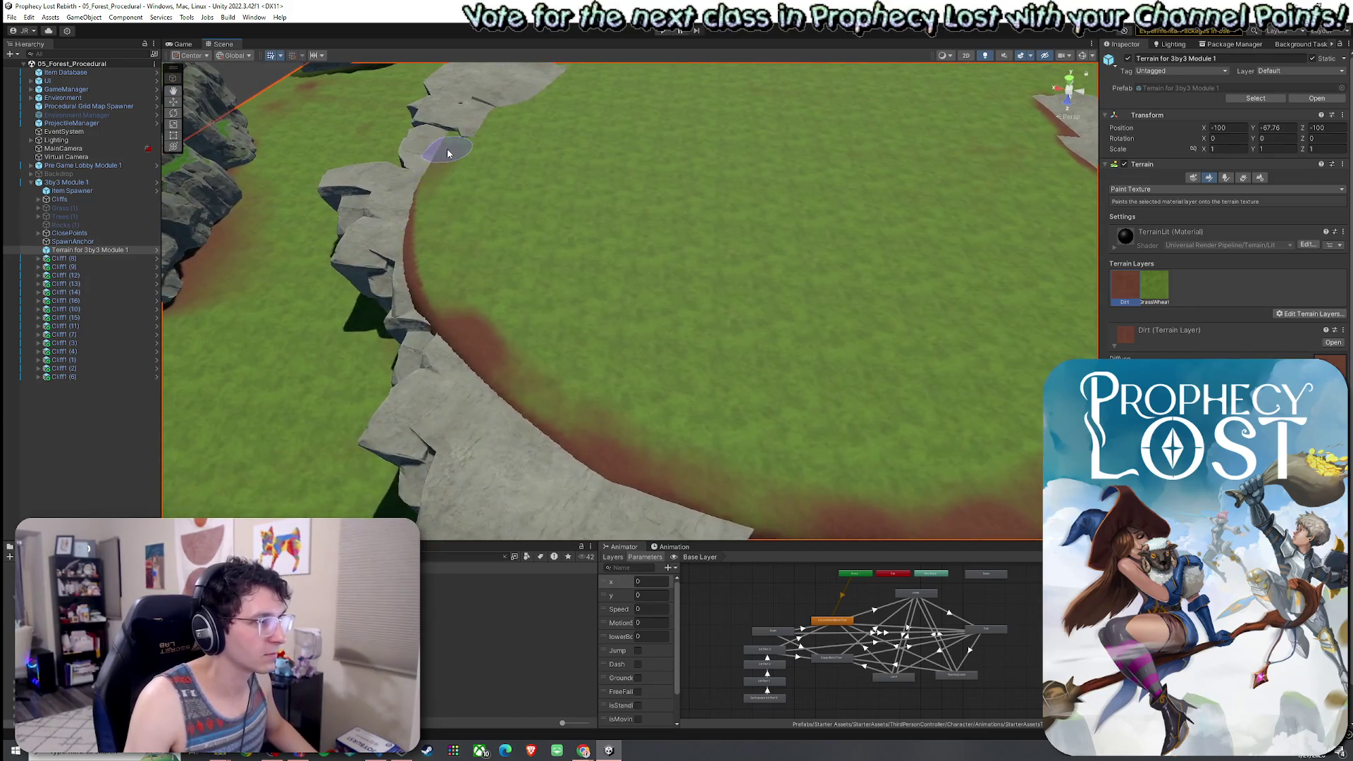
mouse_move(451, 145)
left_mouse_down()
mouse_move(553, 84)
mouse_move(458, 133)
left_mouse_up()
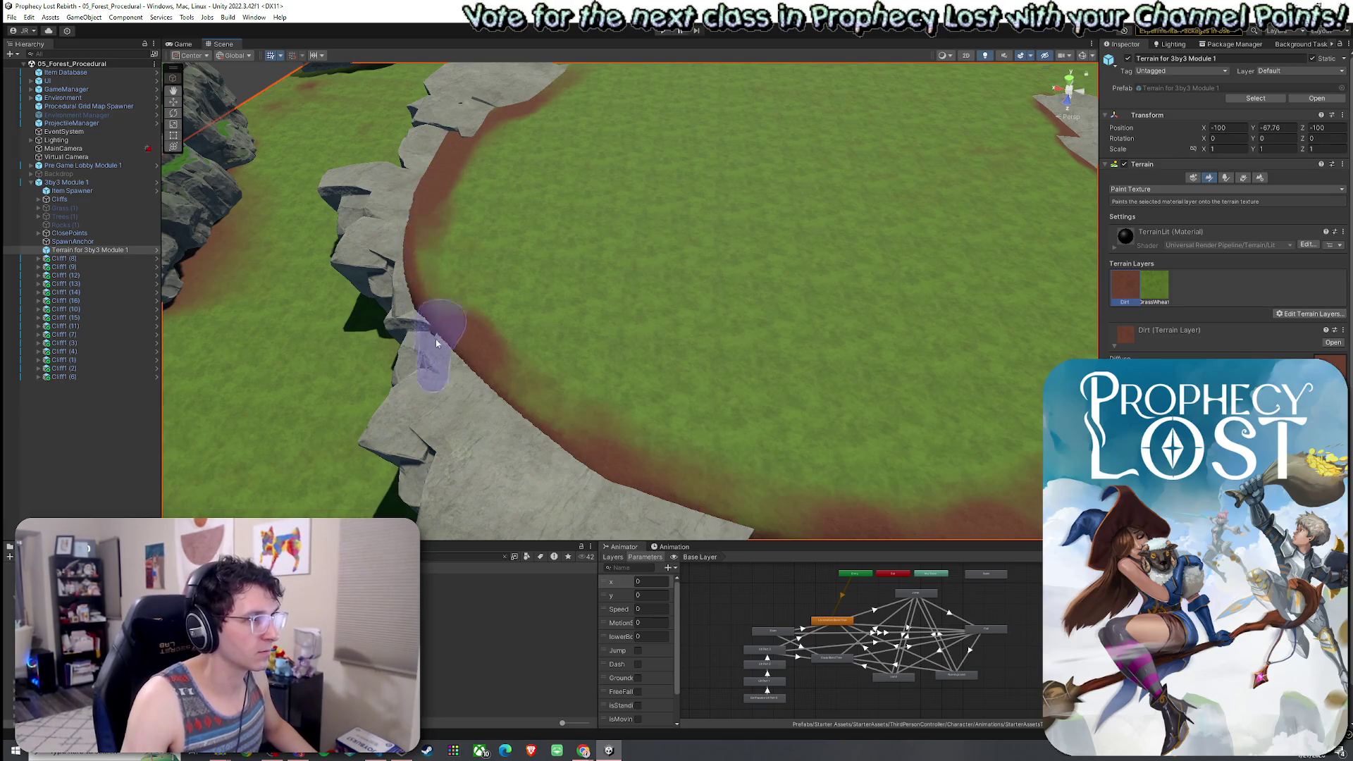
mouse_move(416, 251)
left_mouse_down("alt")
mouse_move(583, 393)
mouse_move(702, 385)
left_mouse_up("alt")
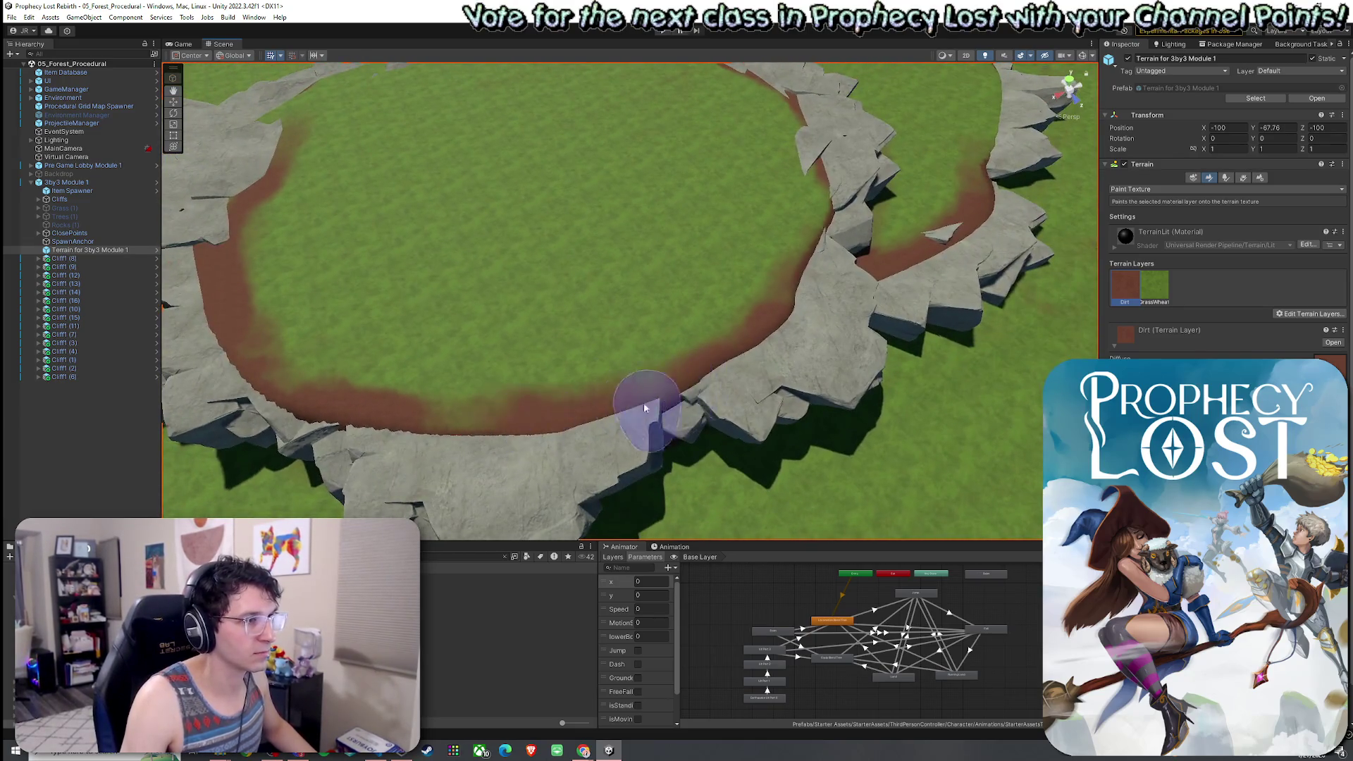
key("f")
left_click(1132, 190)
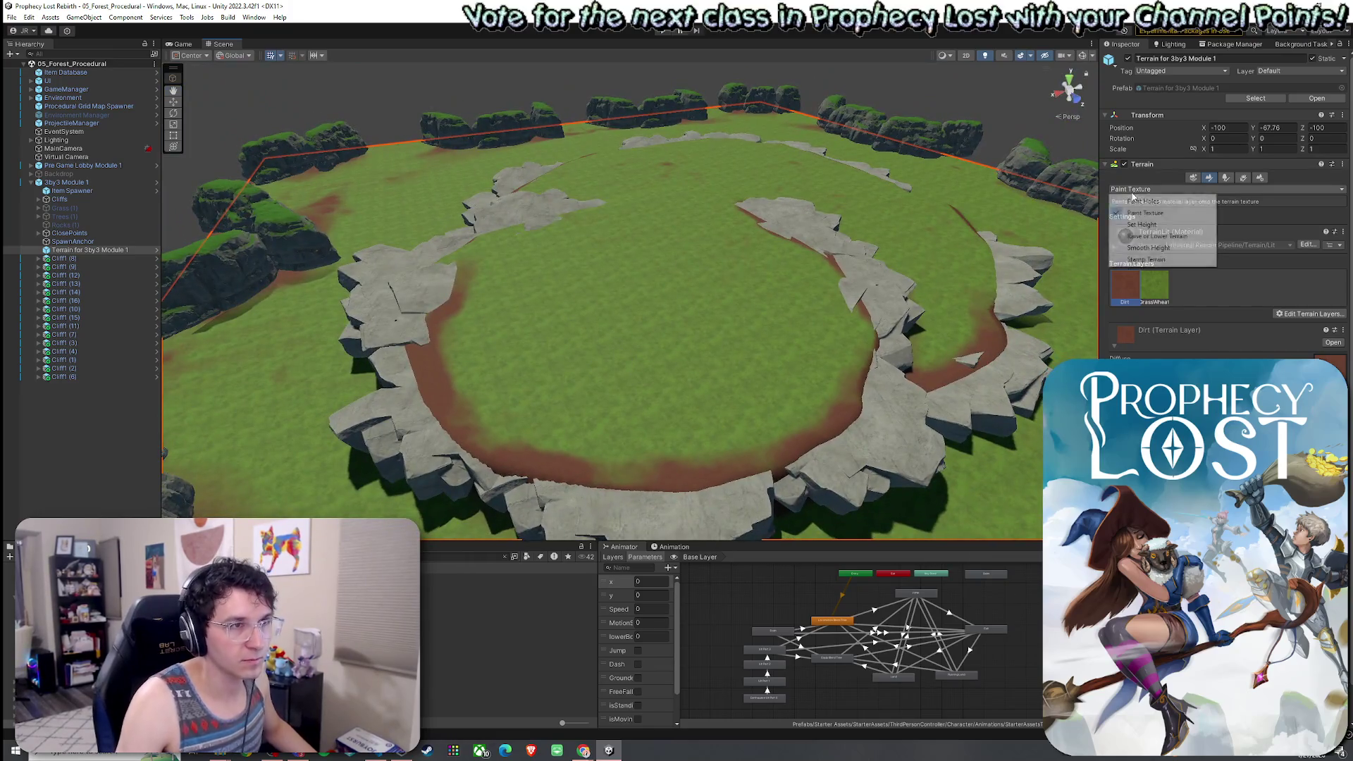
Smooth the terrain with a size 36, 24.5-opacity Smooth Height brush, then return to Paint Texture.
left_click(1148, 247)
mouse_move(1220, 311)
left_mouse_down()
mouse_move(1247, 311)
mouse_move(1231, 311)
left_mouse_up()
left_click(1234, 321)
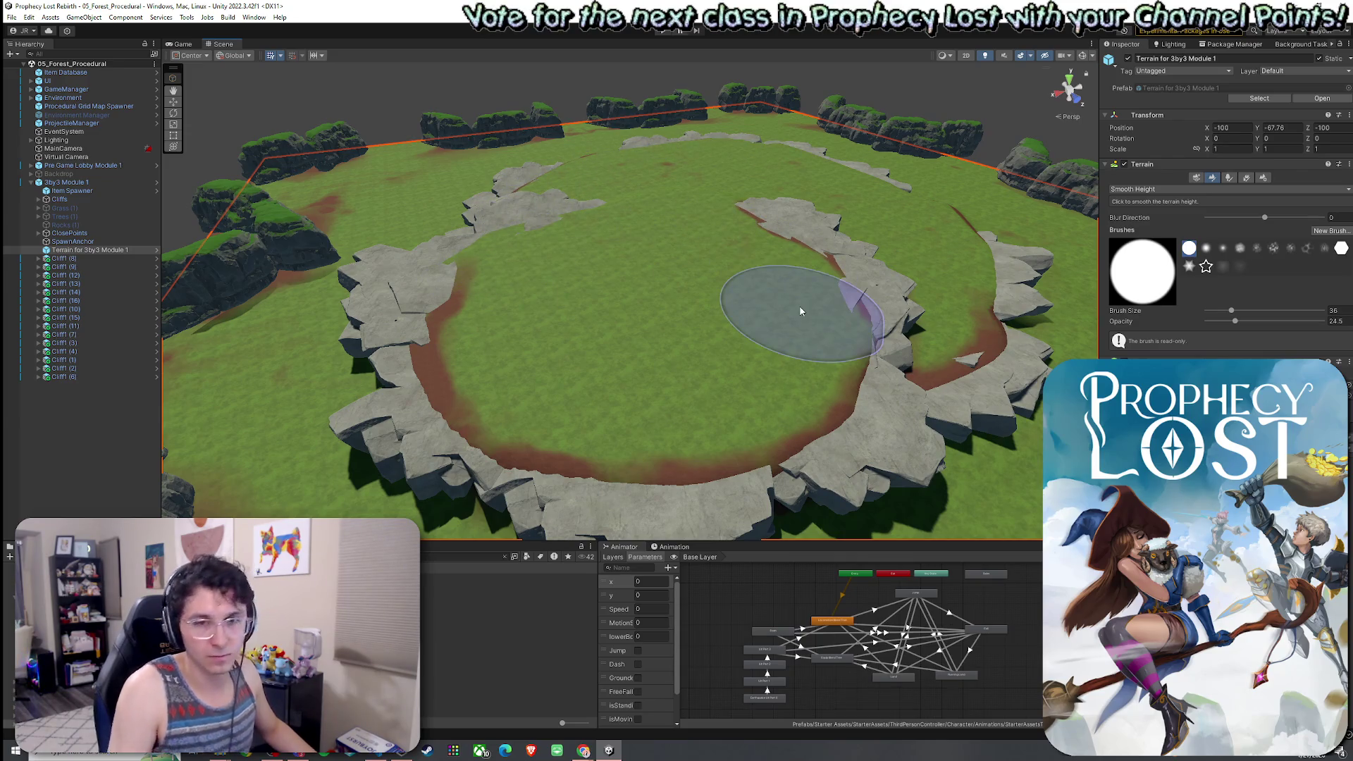
scroll(806, 308, "up", 5)
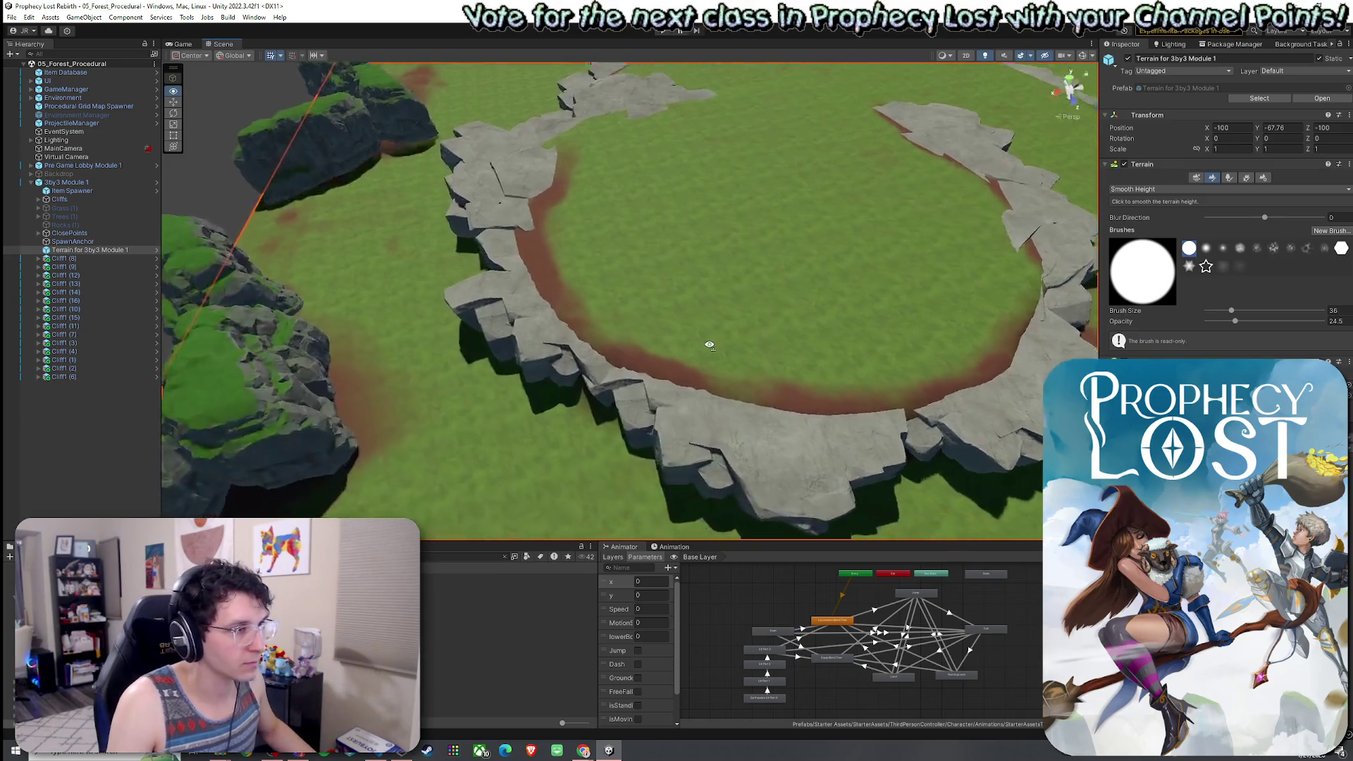
left_click(1210, 189)
left_click(1155, 223)
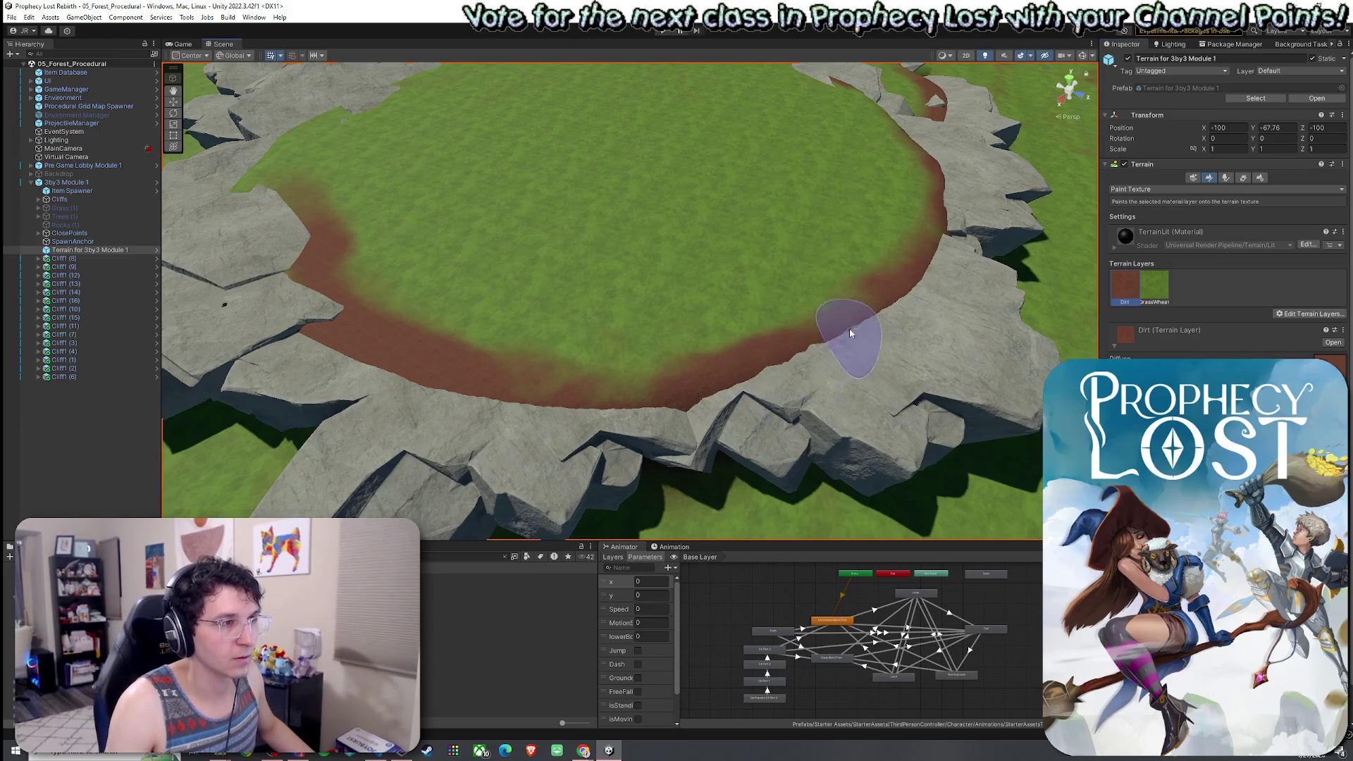
Paint GrassWheat over the upper-left and lower-right edges of the dirt band.
left_click(1154, 285)
mouse_move(382, 314)
left_mouse_down()
mouse_move(317, 176)
mouse_move(368, 276)
left_mouse_up()
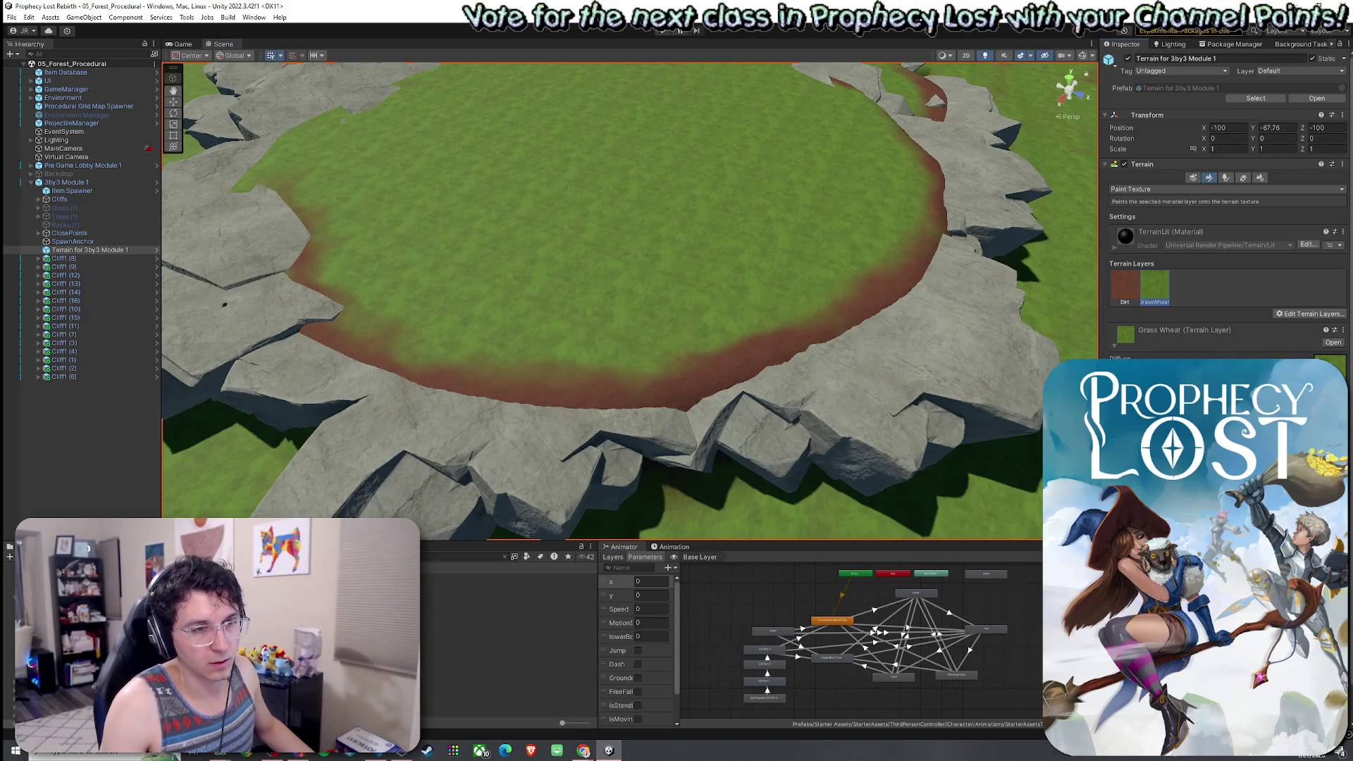
mouse_move(866, 317)
left_mouse_down()
mouse_move(876, 257)
mouse_move(688, 353)
mouse_move(703, 340)
left_mouse_up()
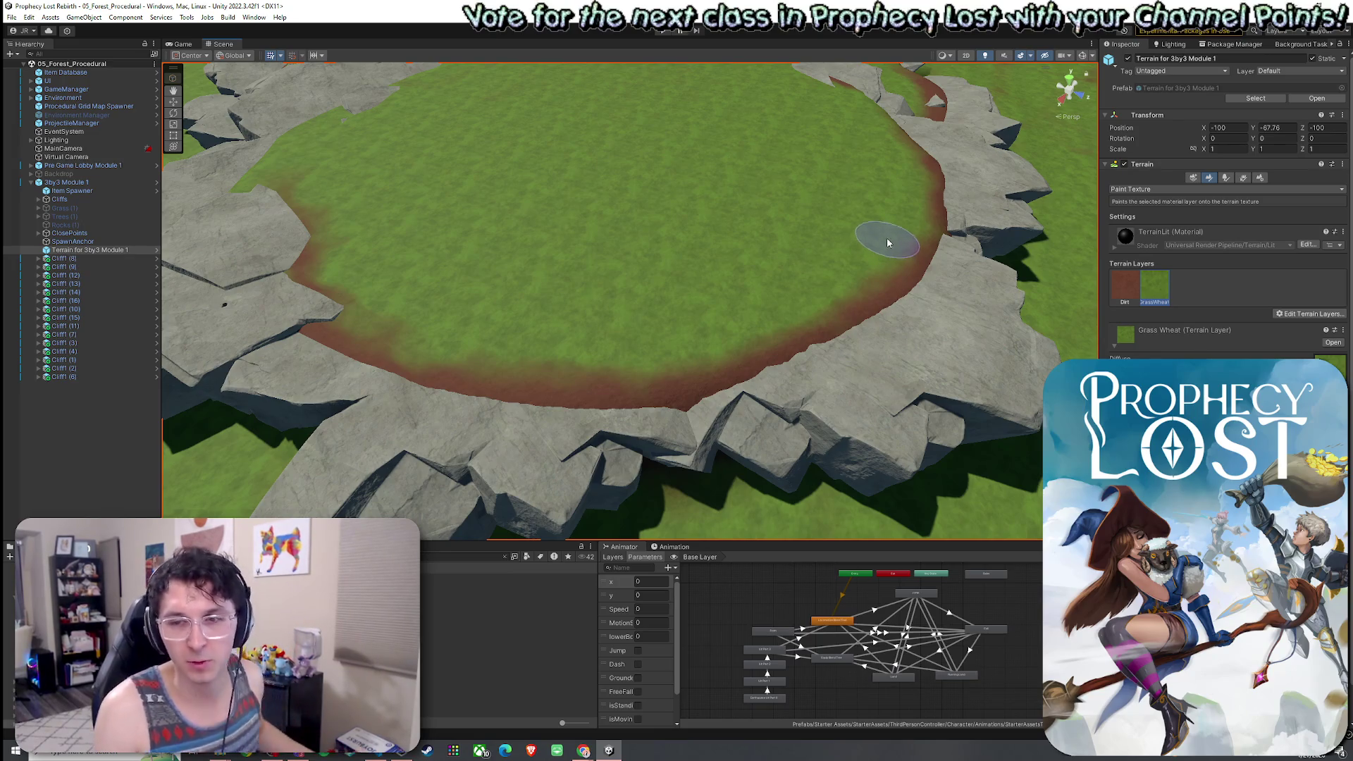
Paint Dirt along the cliff bases and a trail curving out across the grass.
mouse_move(836, 235)
left_mouse_down()
mouse_move(674, 255)
mouse_move(687, 293)
mouse_move(705, 254)
mouse_move(711, 282)
left_mouse_up()
left_click(1115, 293)
mouse_move(960, 287)
left_mouse_down()
mouse_move(899, 296)
mouse_move(716, 377)
left_mouse_up()
mouse_move(643, 331)
left_mouse_down()
mouse_move(711, 392)
mouse_move(562, 244)
mouse_move(537, 195)
mouse_move(513, 190)
mouse_move(538, 167)
mouse_move(582, 251)
mouse_move(513, 302)
left_mouse_up()
scroll(628, 332, "up", 5)
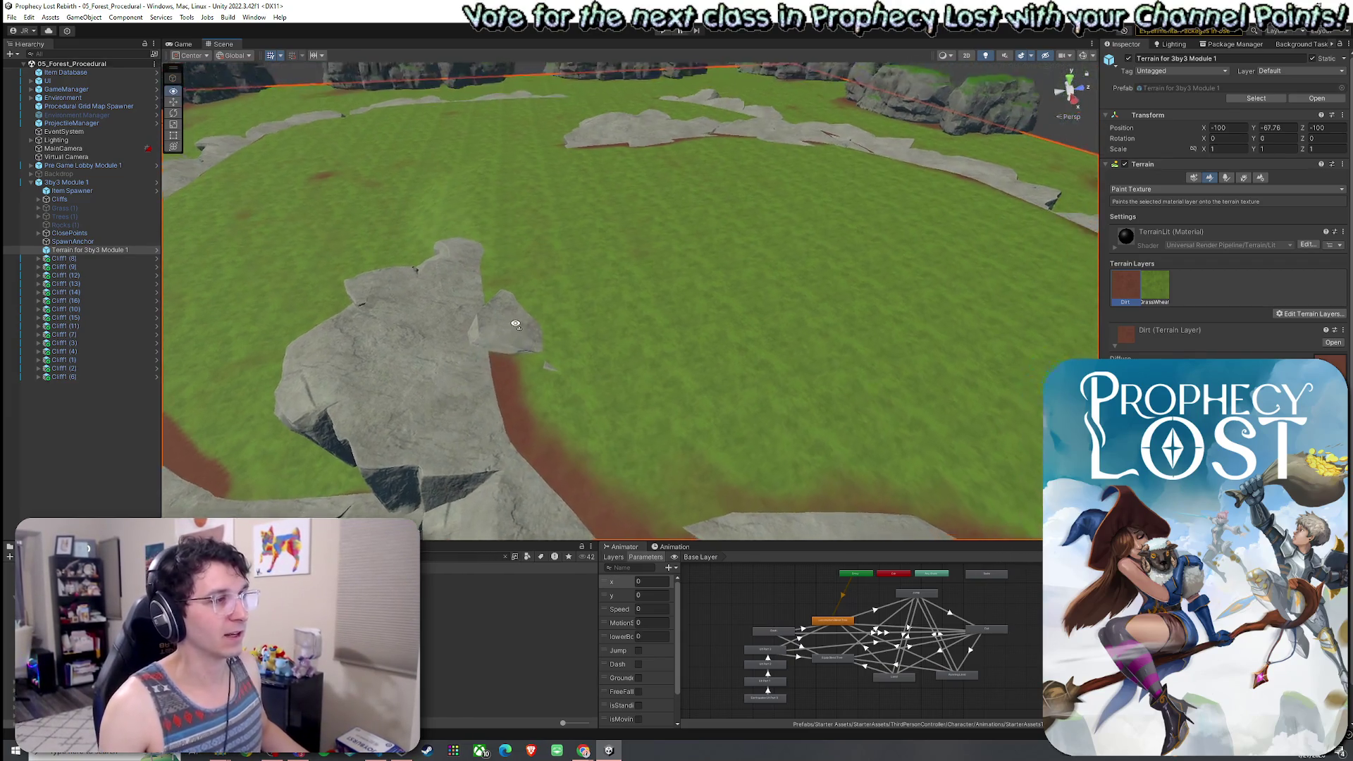
mouse_move(628, 333)
left_mouse_down()
mouse_move(537, 279)
mouse_move(601, 297)
mouse_move(574, 278)
mouse_move(590, 278)
mouse_move(679, 317)
mouse_move(734, 306)
mouse_move(740, 325)
mouse_move(661, 276)
mouse_move(721, 307)
mouse_move(710, 366)
left_mouse_up()
mouse_move(634, 317)
left_mouse_down()
mouse_move(797, 316)
mouse_move(801, 280)
left_mouse_up()
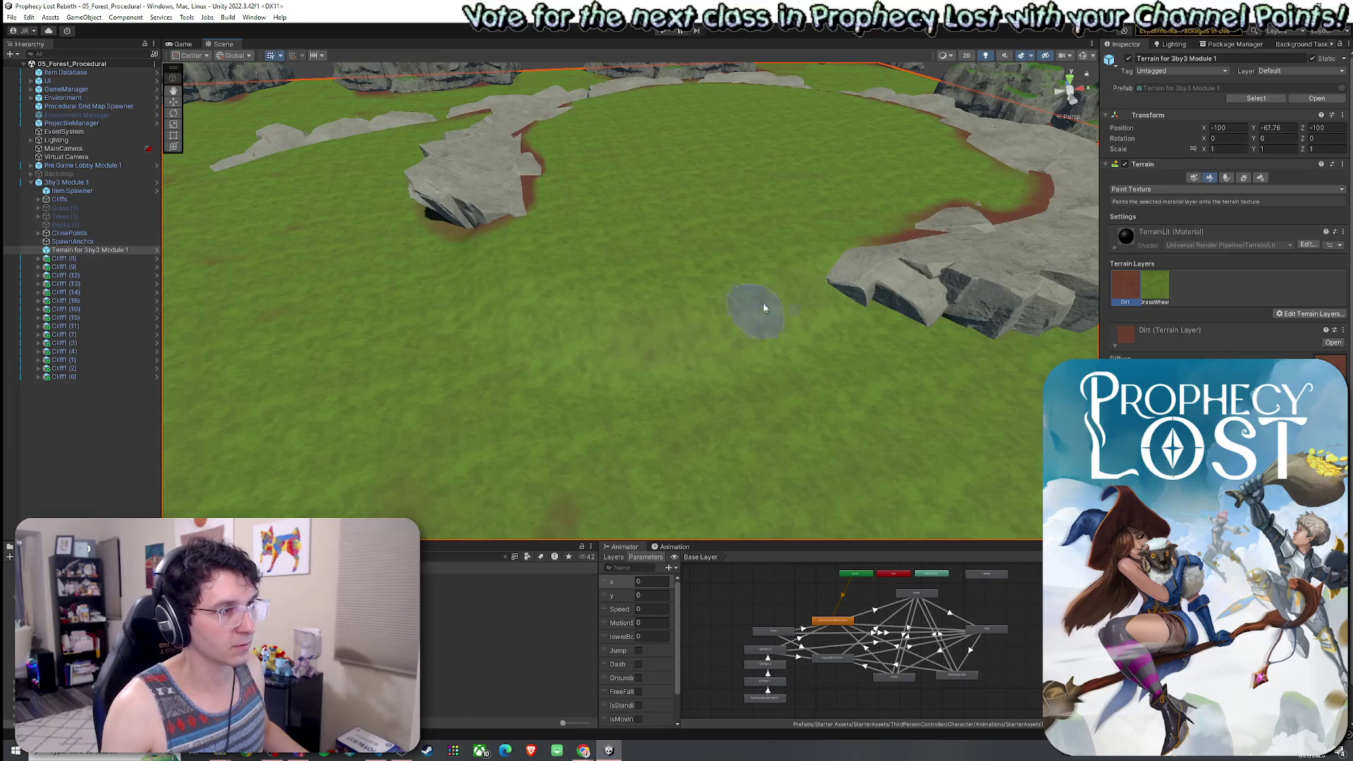
mouse_move(520, 299)
left_mouse_down()
mouse_move(486, 268)
mouse_move(543, 310)
left_mouse_up()
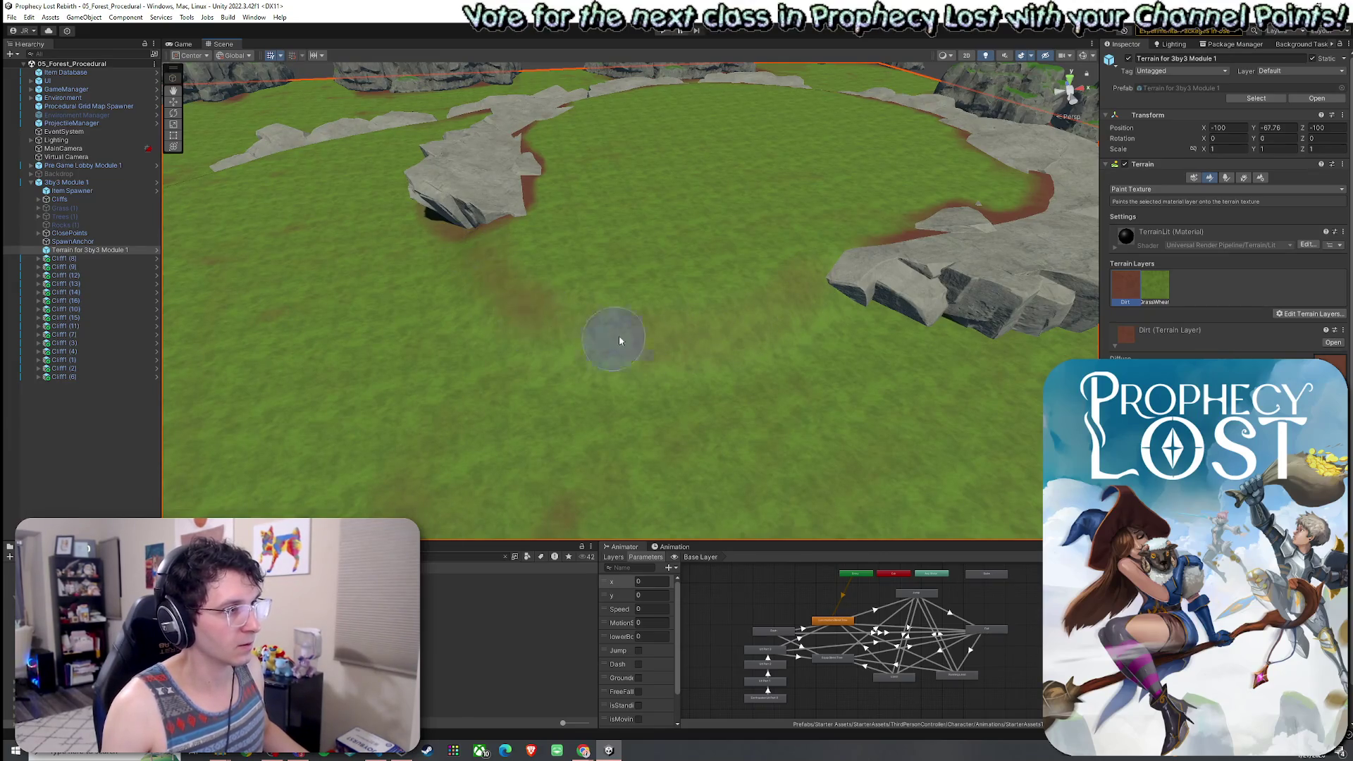
mouse_move(746, 344)
left_mouse_down()
mouse_move(655, 317)
mouse_move(634, 331)
left_mouse_up()
left_click_drag(619, 285, 711, 288)
left_click(1149, 189)
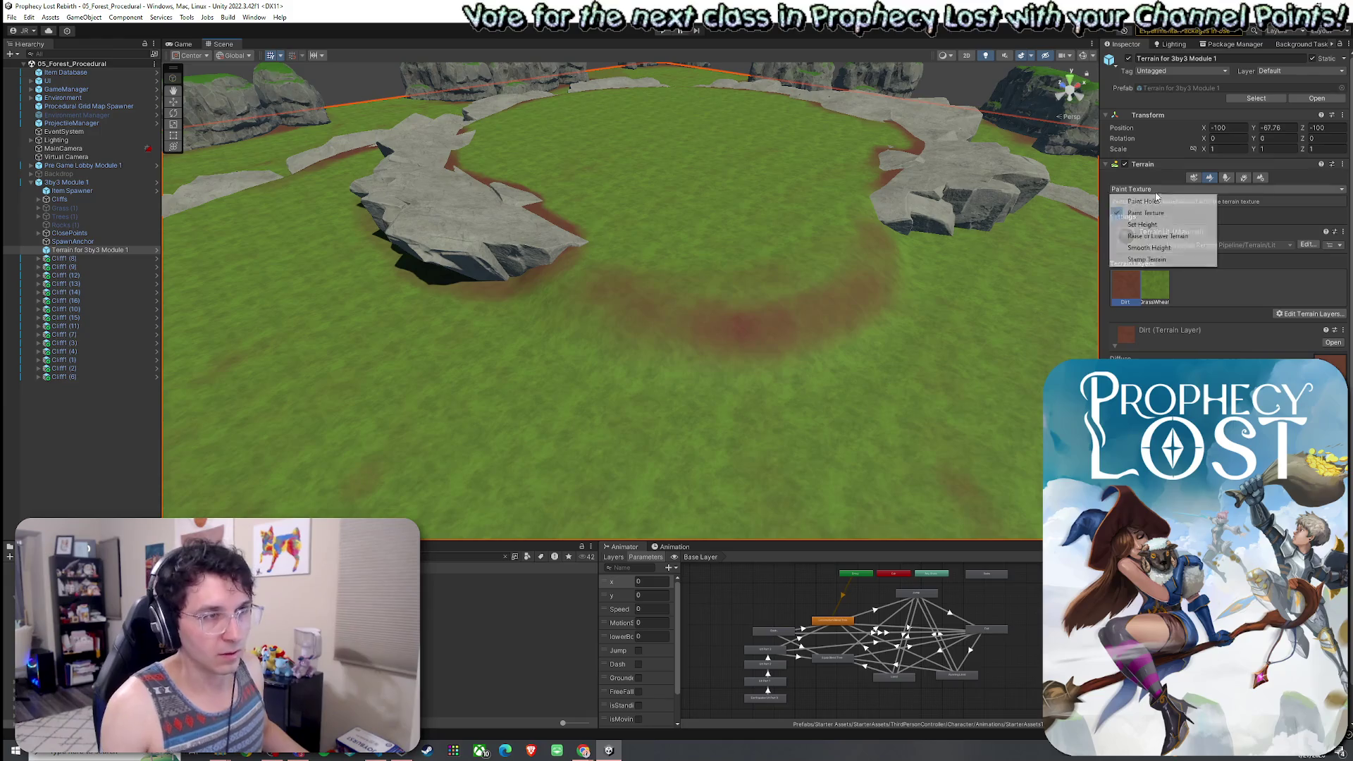
Smooth the terrain centre with a size 26, 100-opacity Smooth Height brush.
left_click(1157, 248)
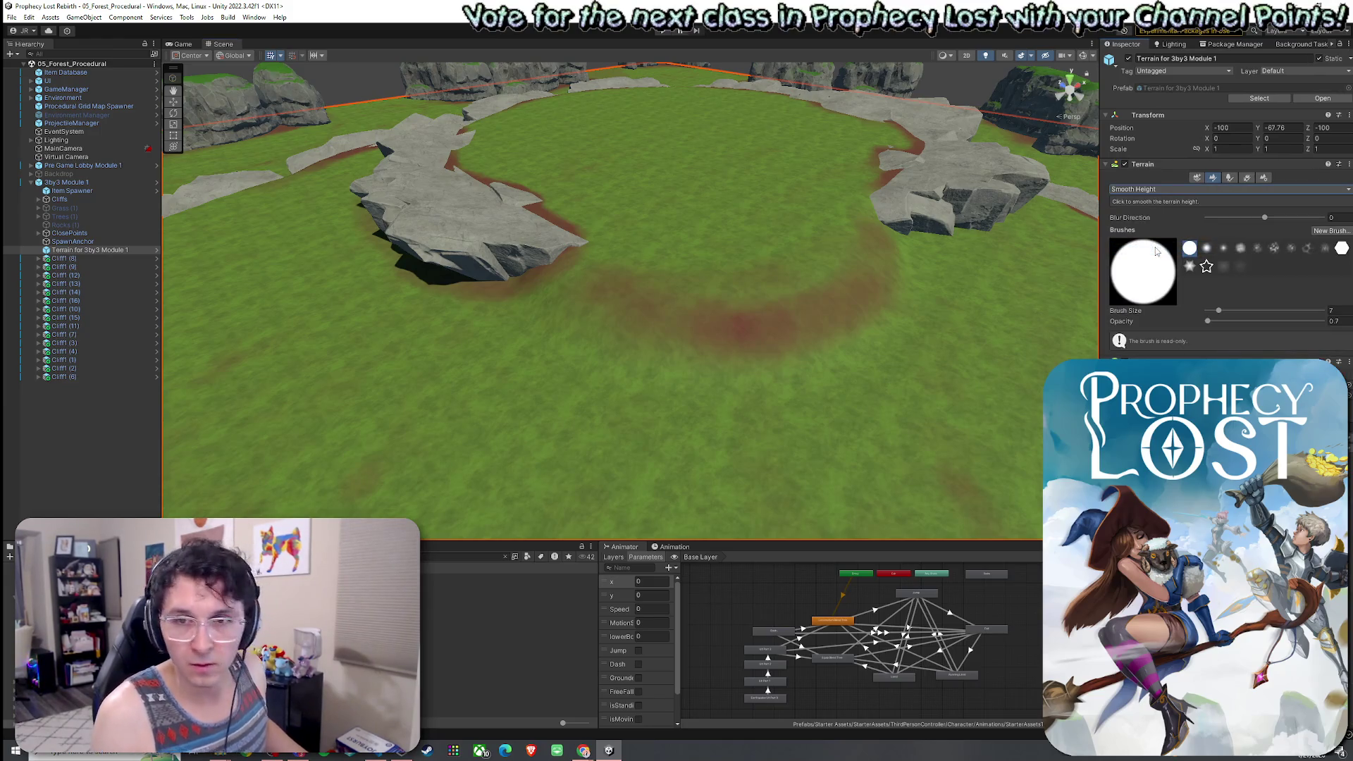
left_click(1228, 321)
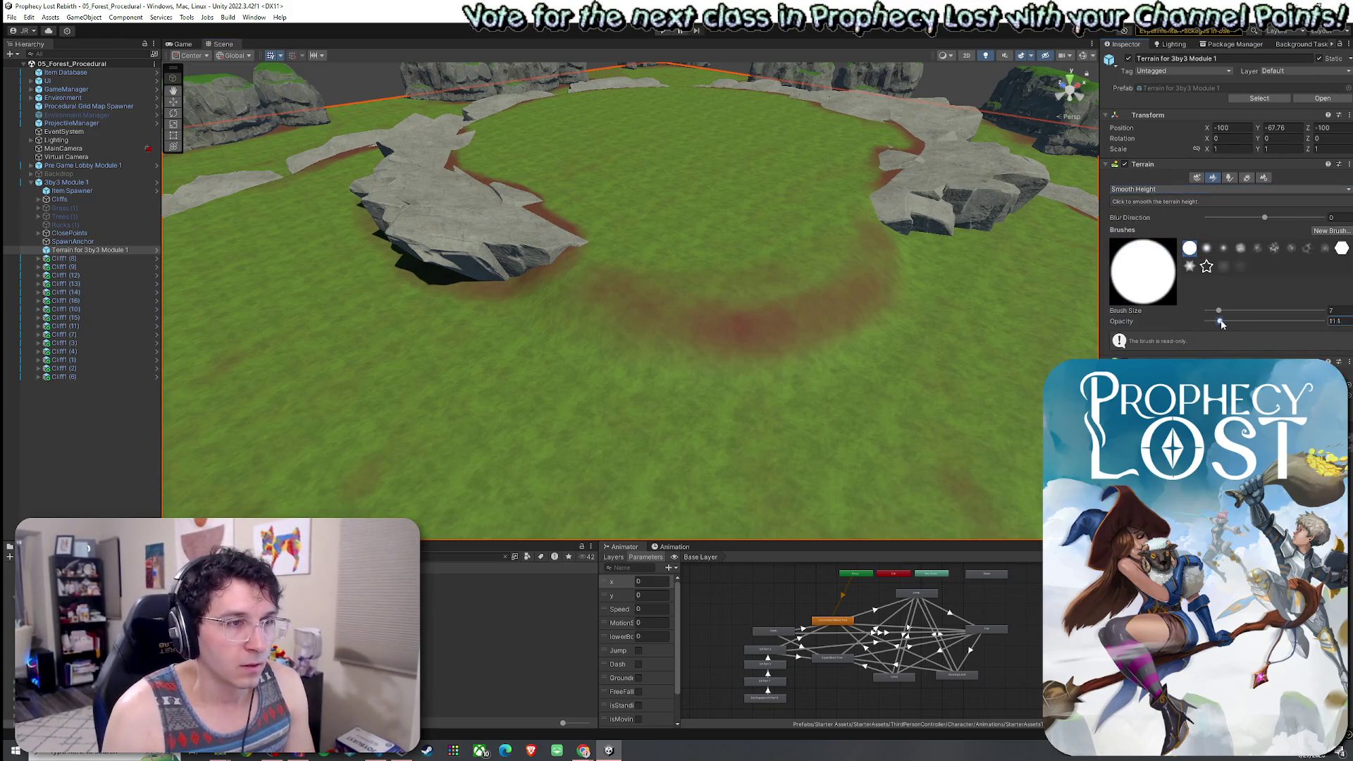
left_click_drag(1228, 320, 1283, 320)
left_click(1229, 310)
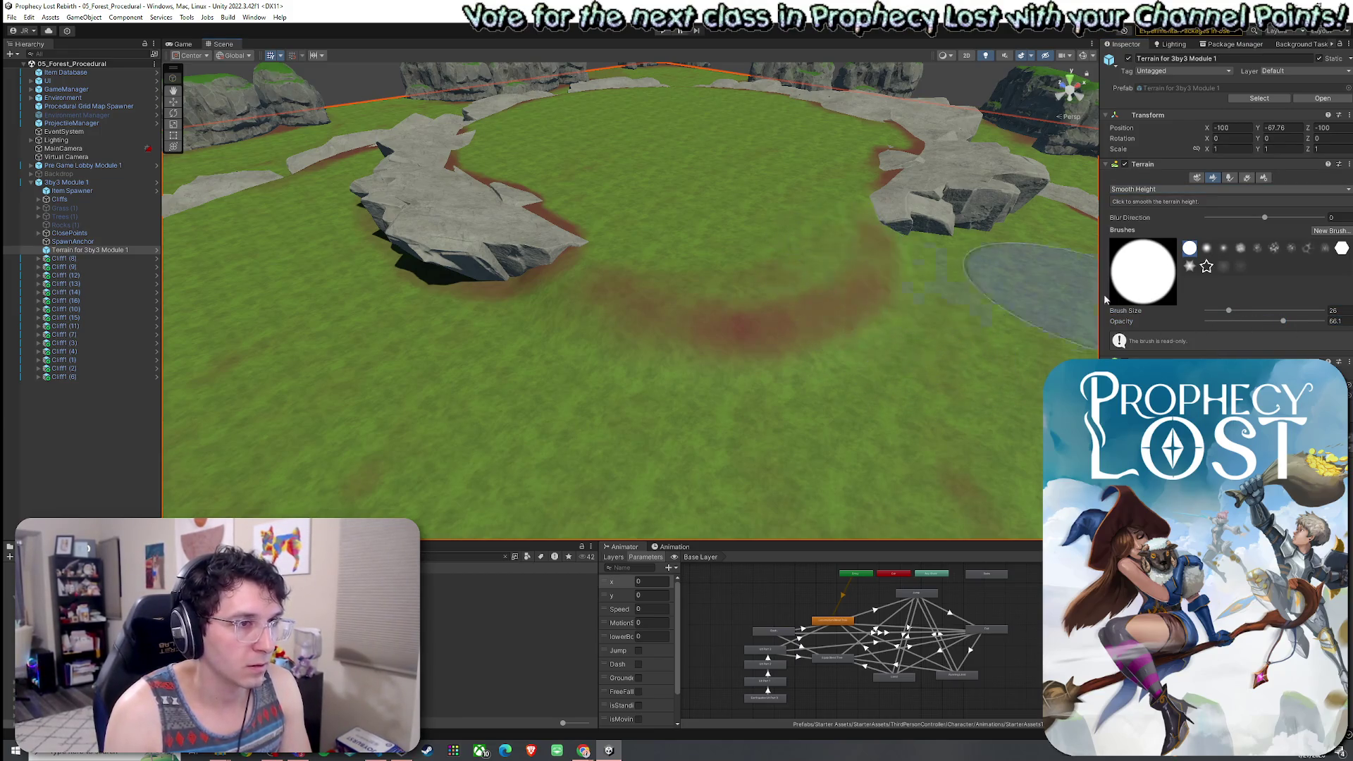
left_click_drag(1283, 320, 1324, 321)
mouse_move(892, 261)
left_mouse_down()
mouse_move(776, 293)
mouse_move(611, 277)
mouse_move(822, 275)
mouse_move(780, 298)
mouse_move(765, 289)
mouse_move(860, 248)
mouse_move(610, 266)
mouse_move(825, 227)
mouse_move(822, 242)
mouse_move(683, 231)
mouse_move(779, 380)
mouse_move(982, 266)
mouse_move(643, 236)
mouse_move(630, 334)
mouse_move(869, 254)
mouse_move(786, 266)
left_mouse_up()
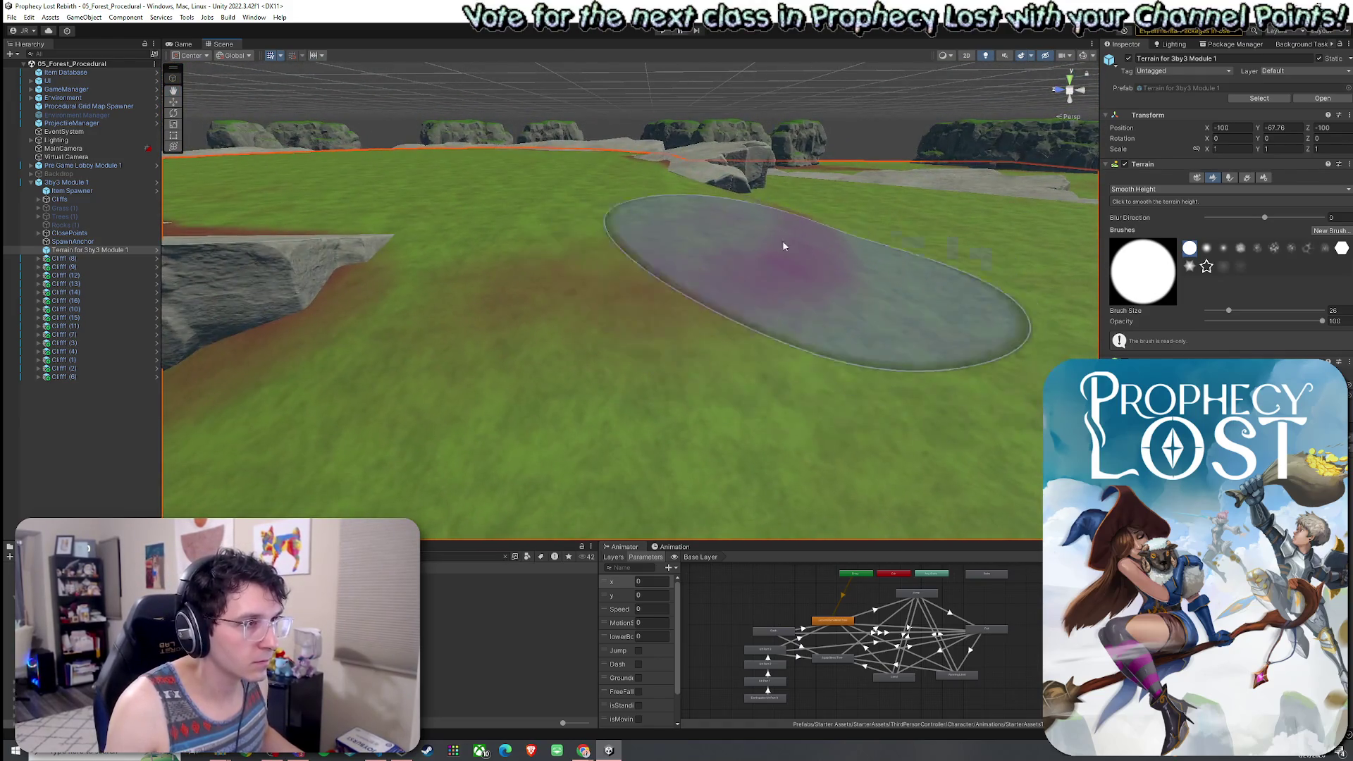
Shrink the smoothing brush to size 10, then switch back to Paint Texture.
left_click(1170, 189)
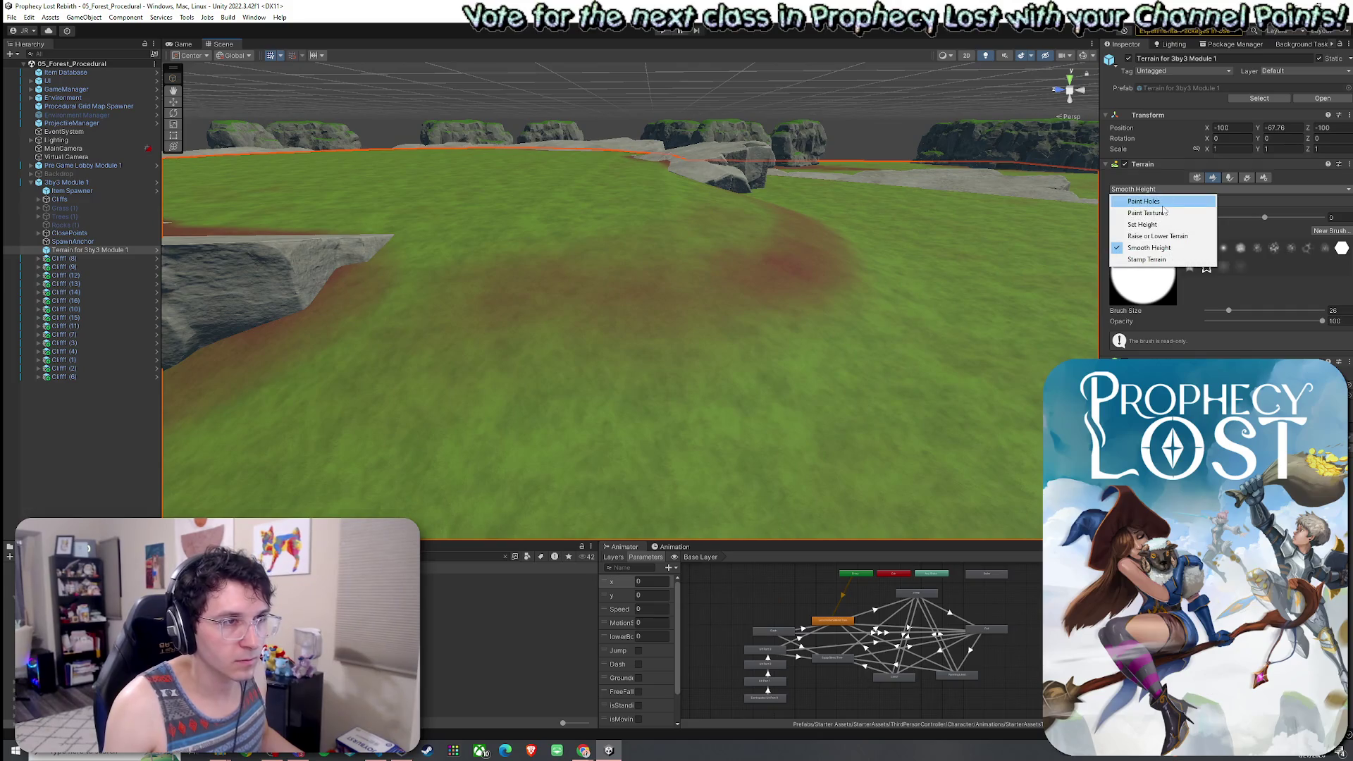
left_click(1171, 248)
left_click(1240, 310)
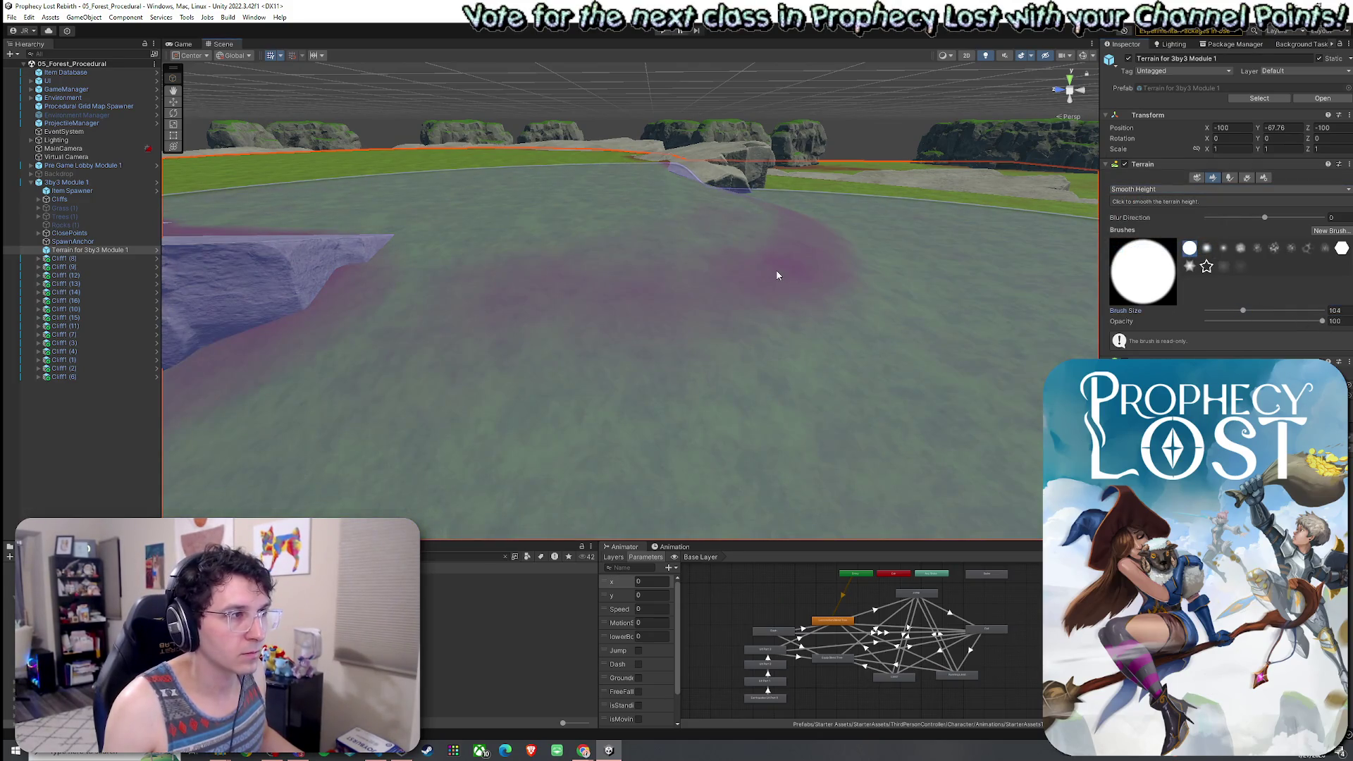
left_click(1219, 313)
mouse_move(794, 223)
left_mouse_down()
mouse_move(885, 263)
mouse_move(765, 283)
mouse_move(831, 317)
left_mouse_up()
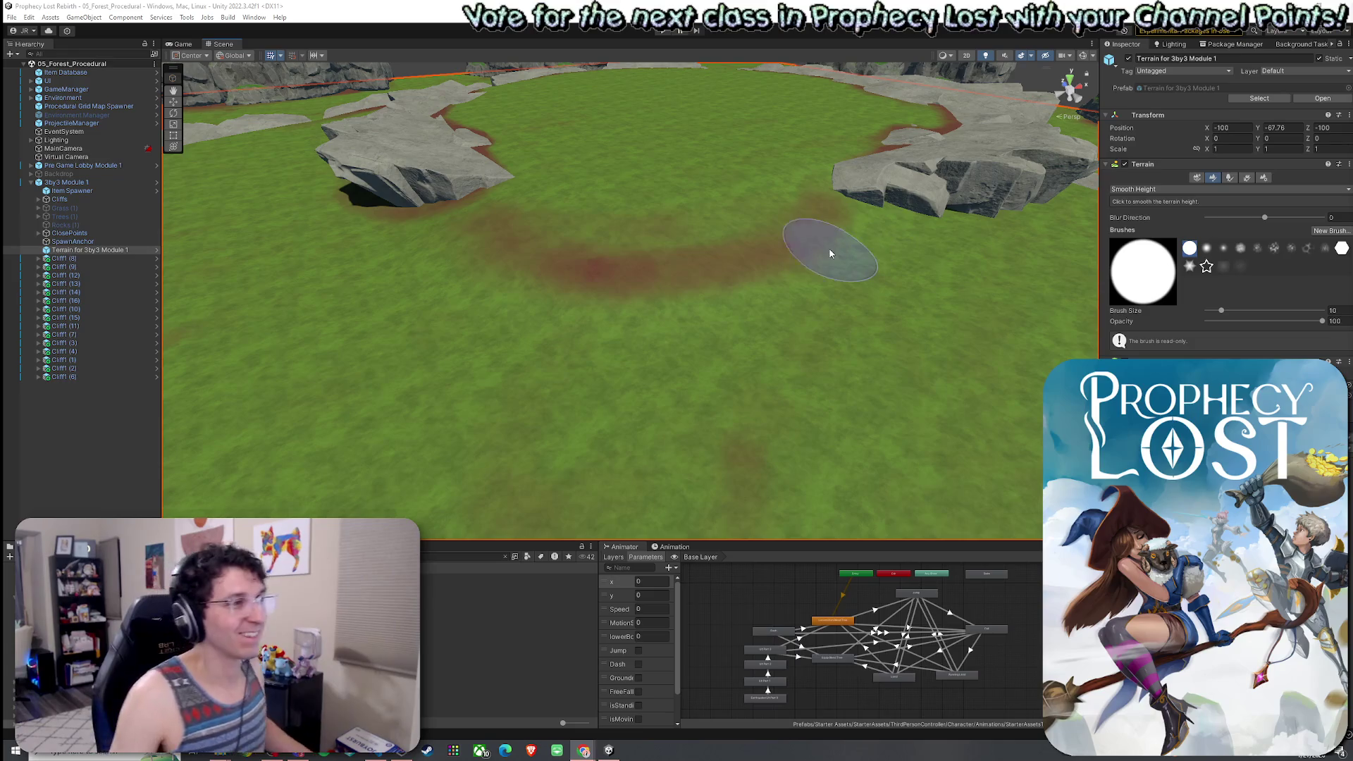
left_click(1174, 190)
left_click(1141, 212)
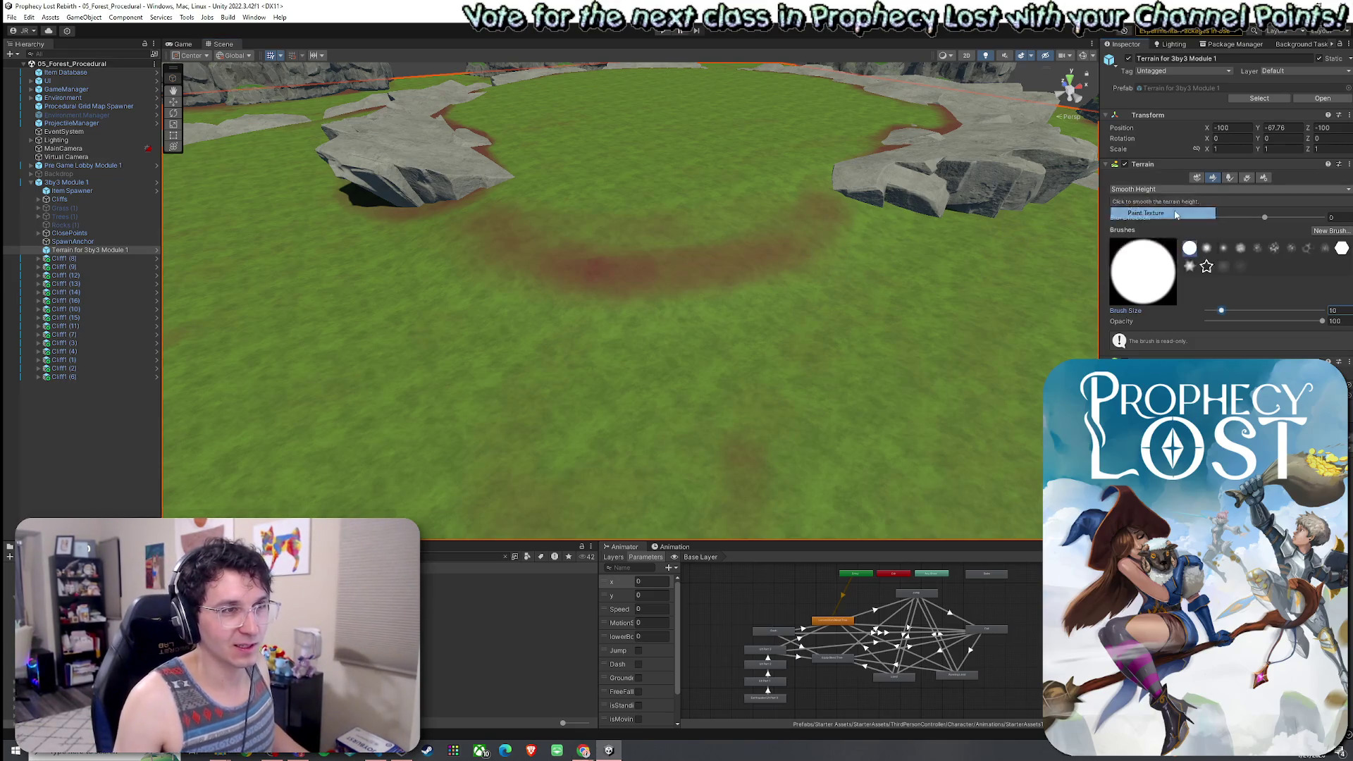
Paint GrassWheat over part of the dirt ring and Dirt along the left rock's base.
left_click(1156, 287)
mouse_move(743, 230)
left_mouse_down()
mouse_move(716, 260)
mouse_move(683, 242)
mouse_move(528, 239)
mouse_move(756, 254)
mouse_move(498, 214)
mouse_move(584, 272)
left_mouse_up()
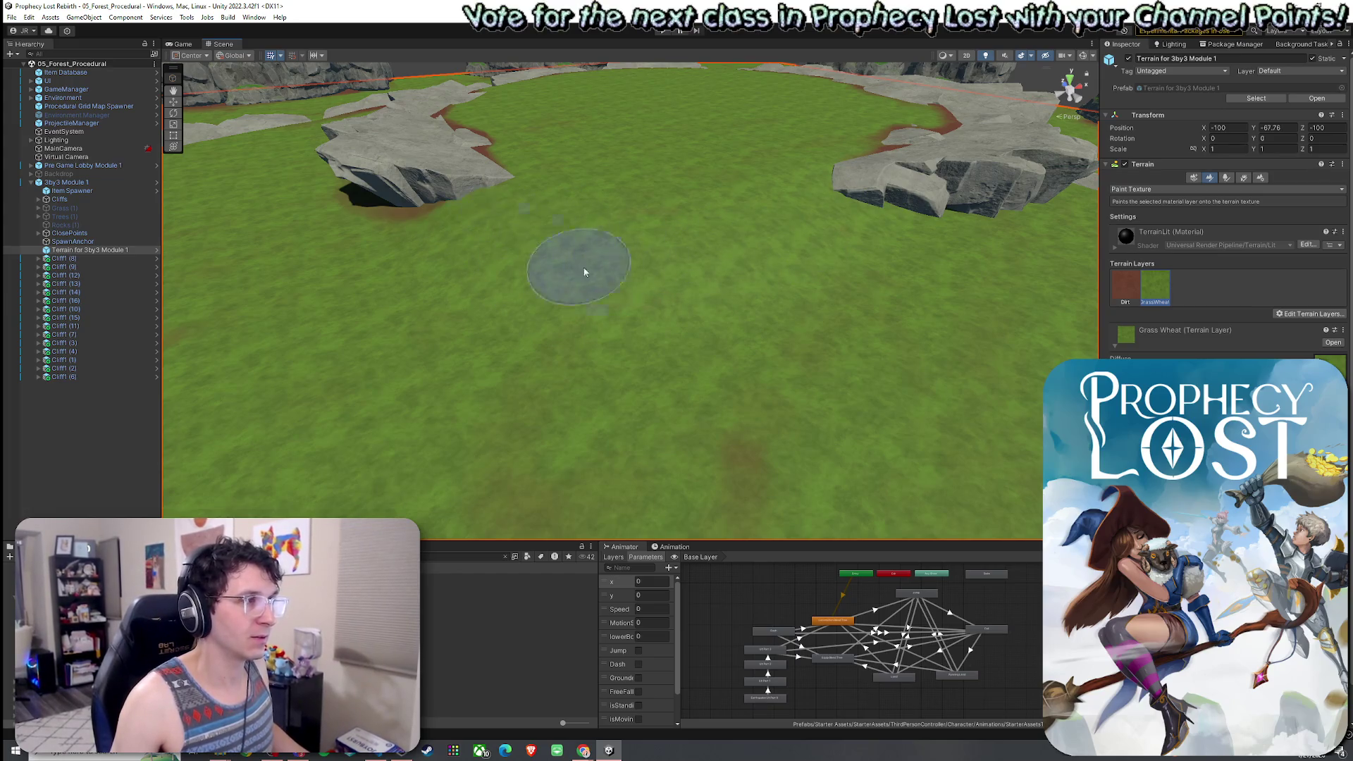
left_click(1125, 287)
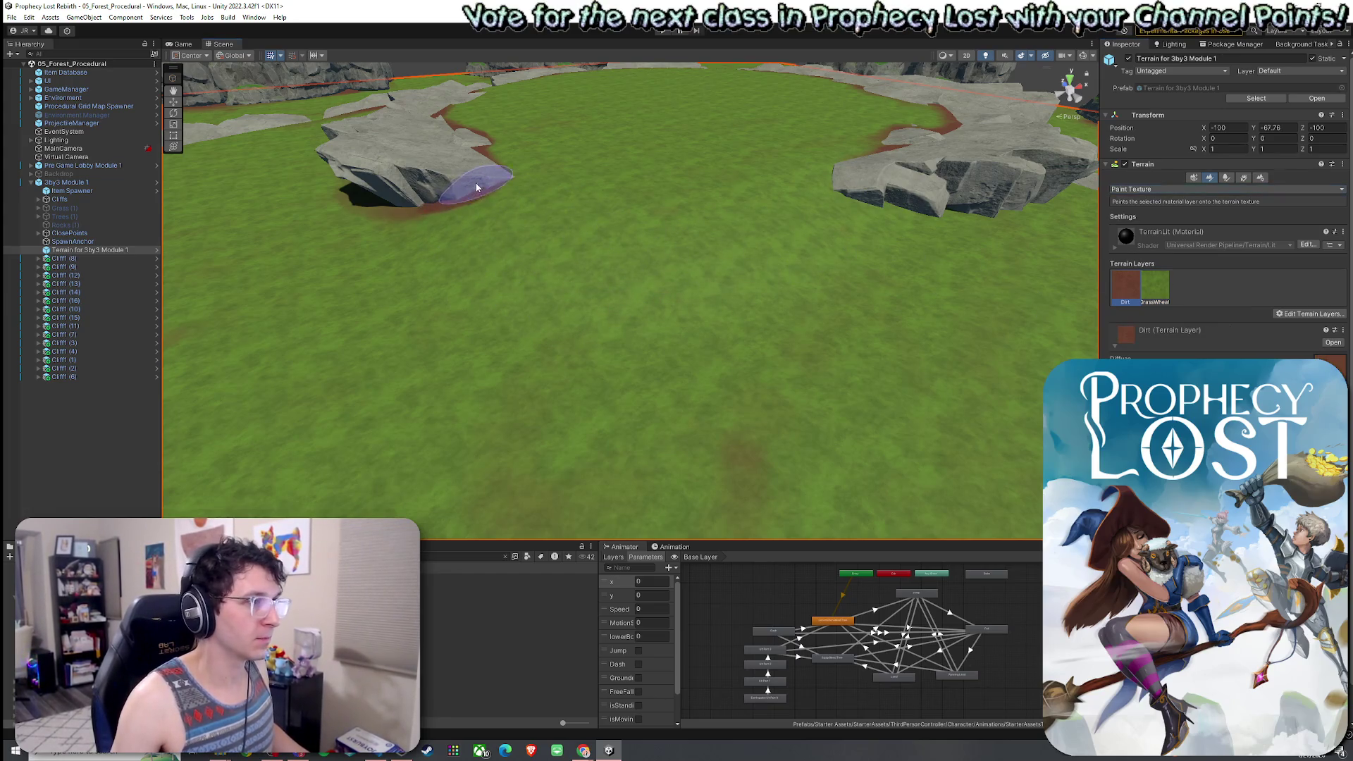
left_click_drag(511, 176, 451, 201)
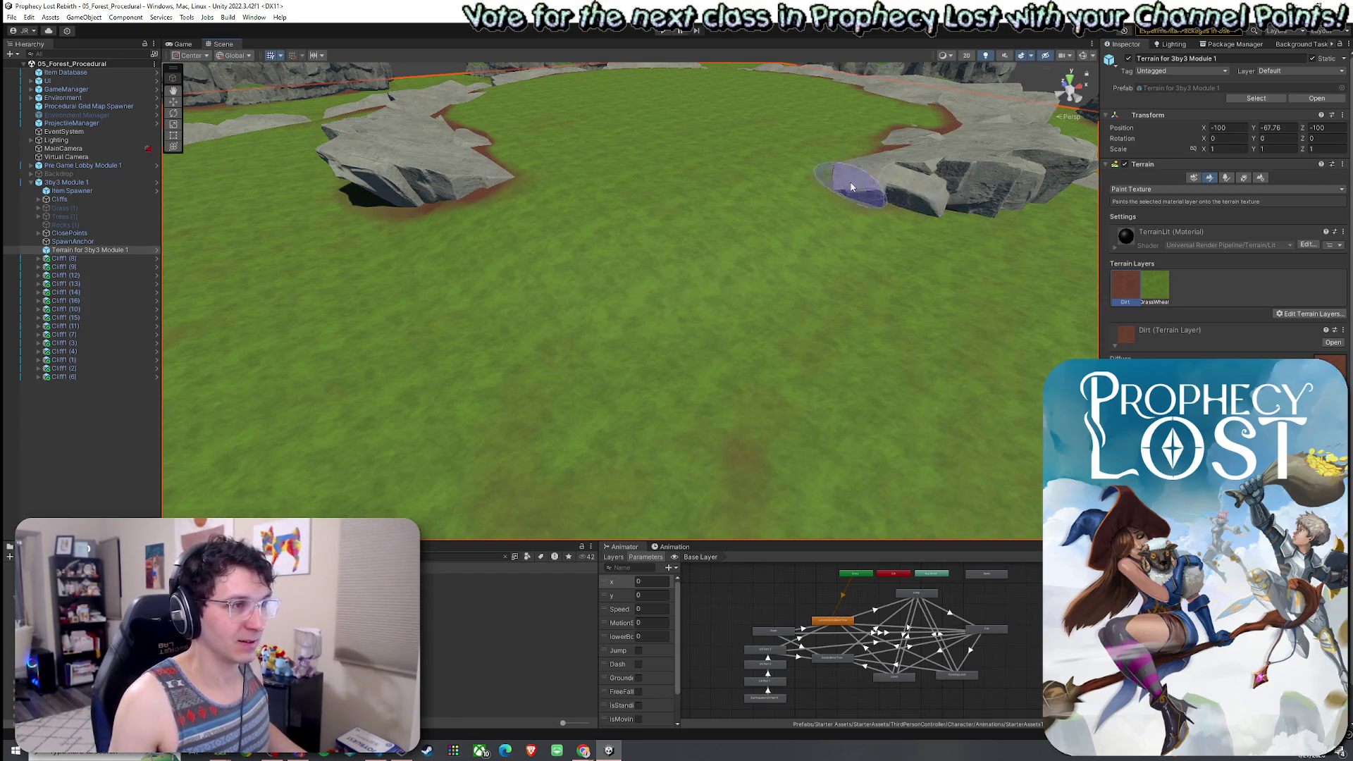
key("f")
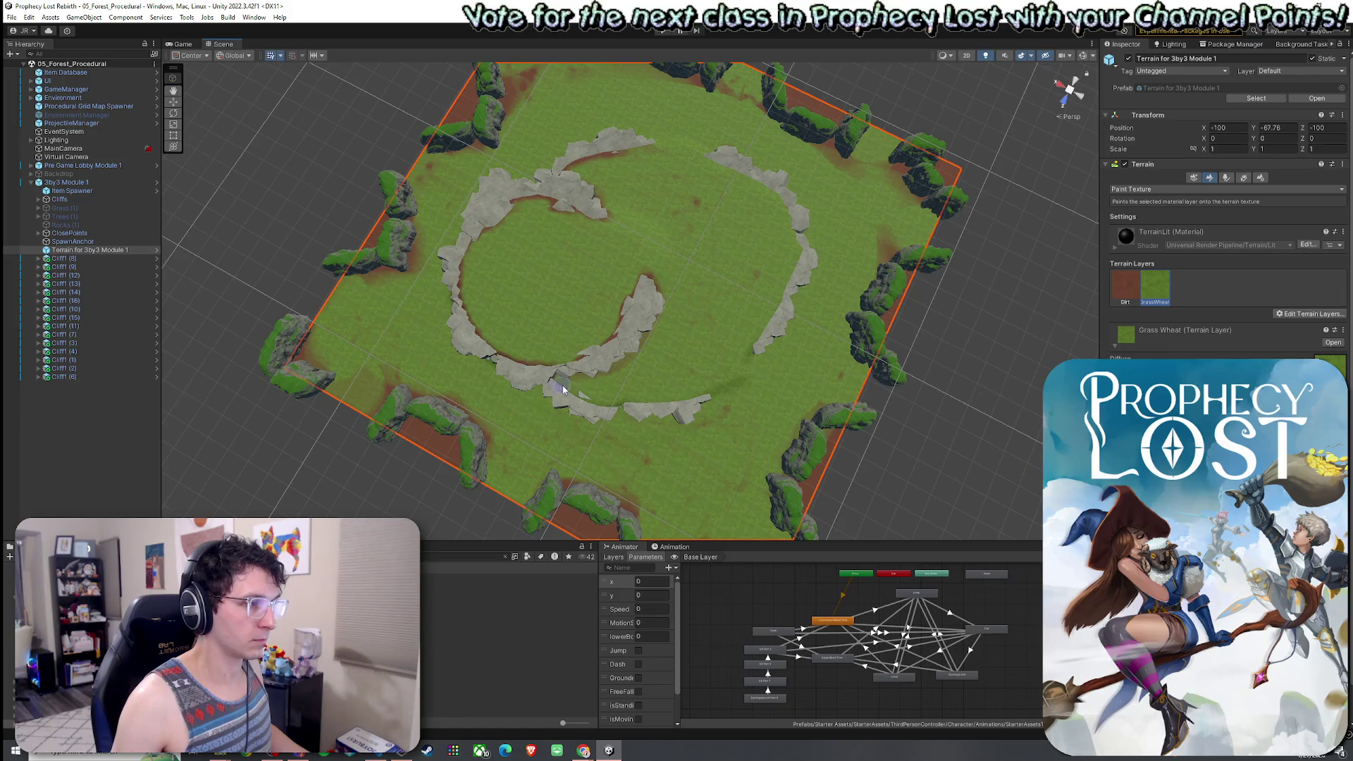
left_click(1130, 292)
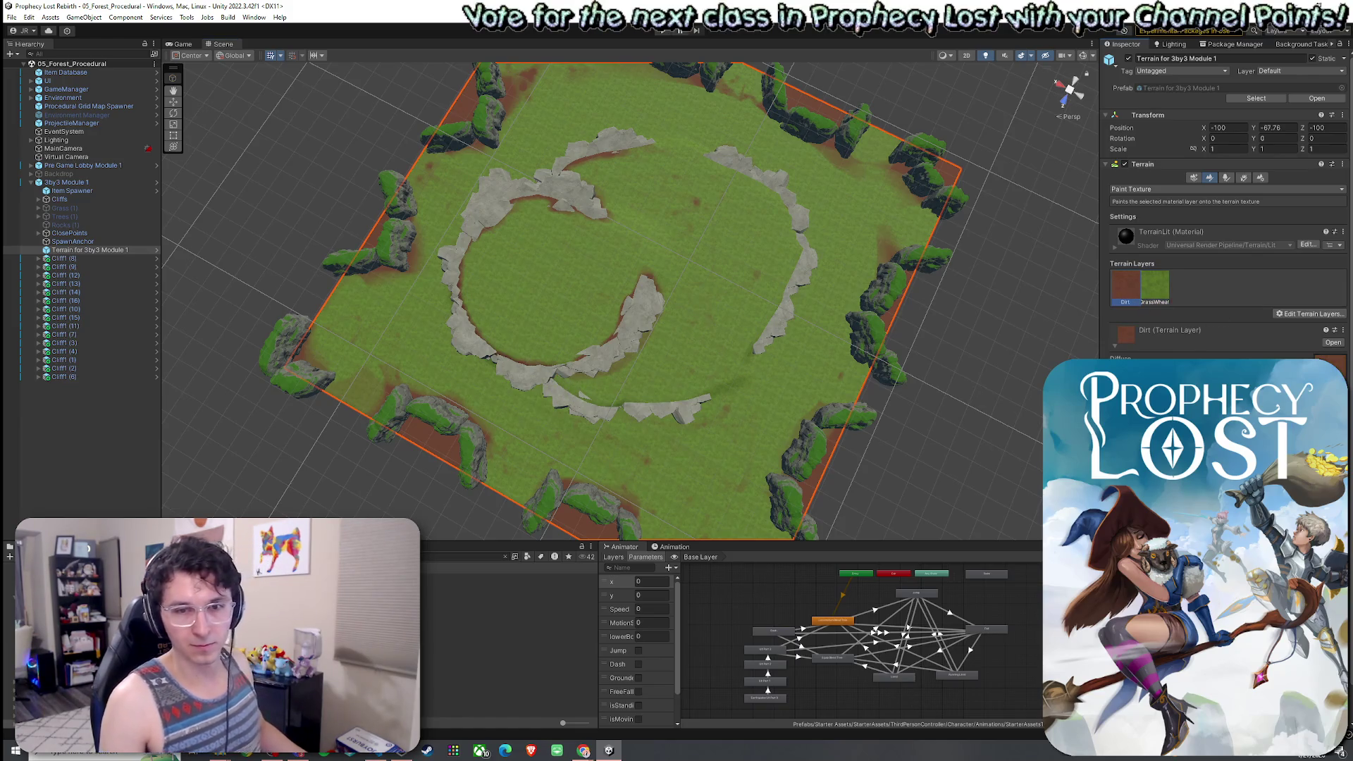
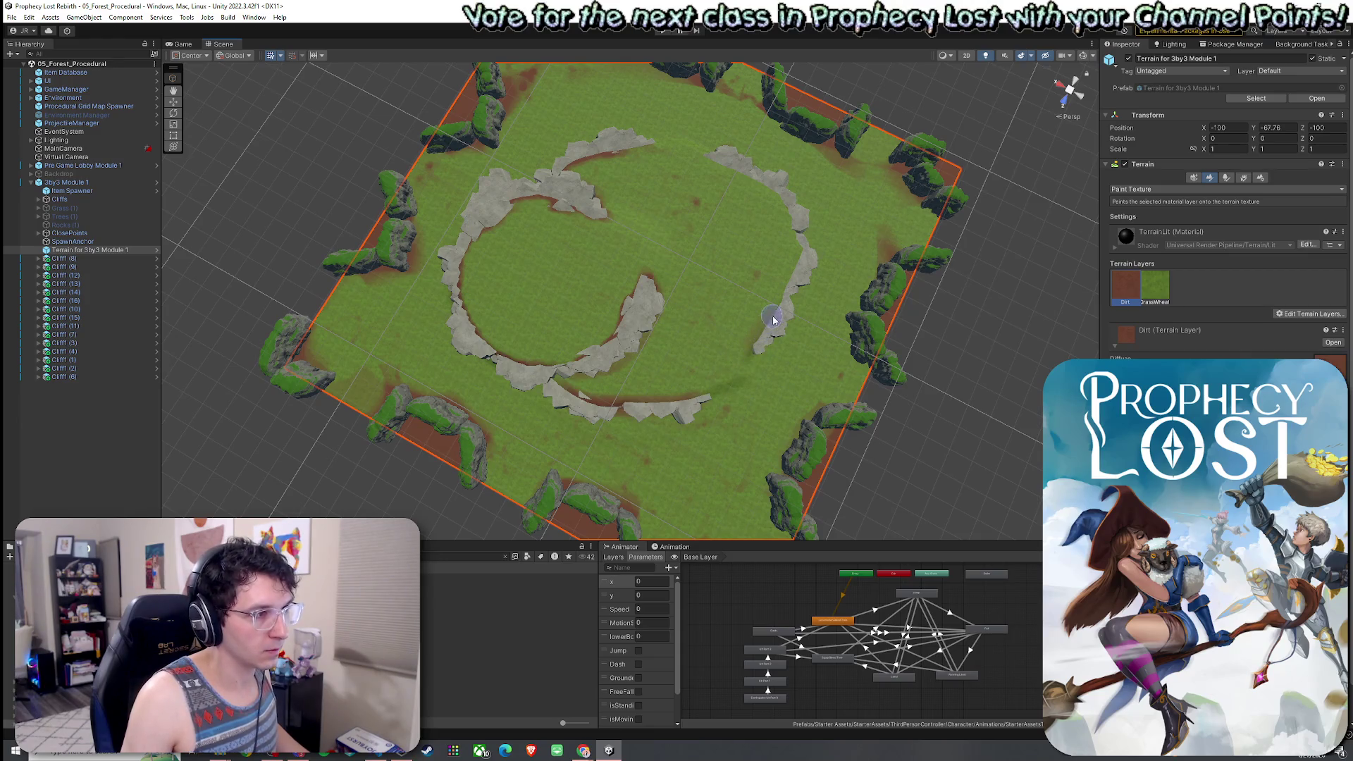
Paint dirt along the inner edge of the right rock arc, then select the GrassWheat layer.
mouse_move(779, 314)
left_mouse_down()
mouse_move(761, 342)
mouse_move(800, 268)
mouse_move(790, 219)
left_mouse_up()
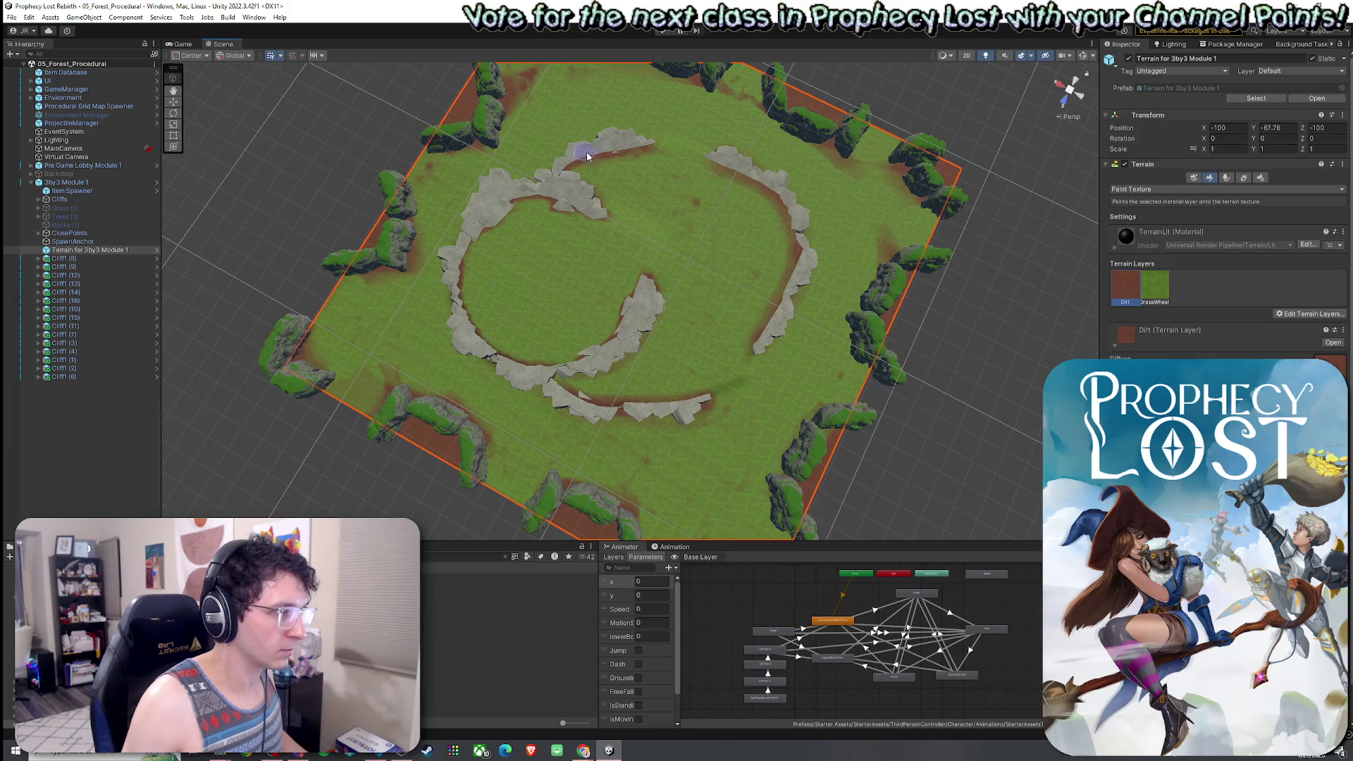
left_click(1149, 291)
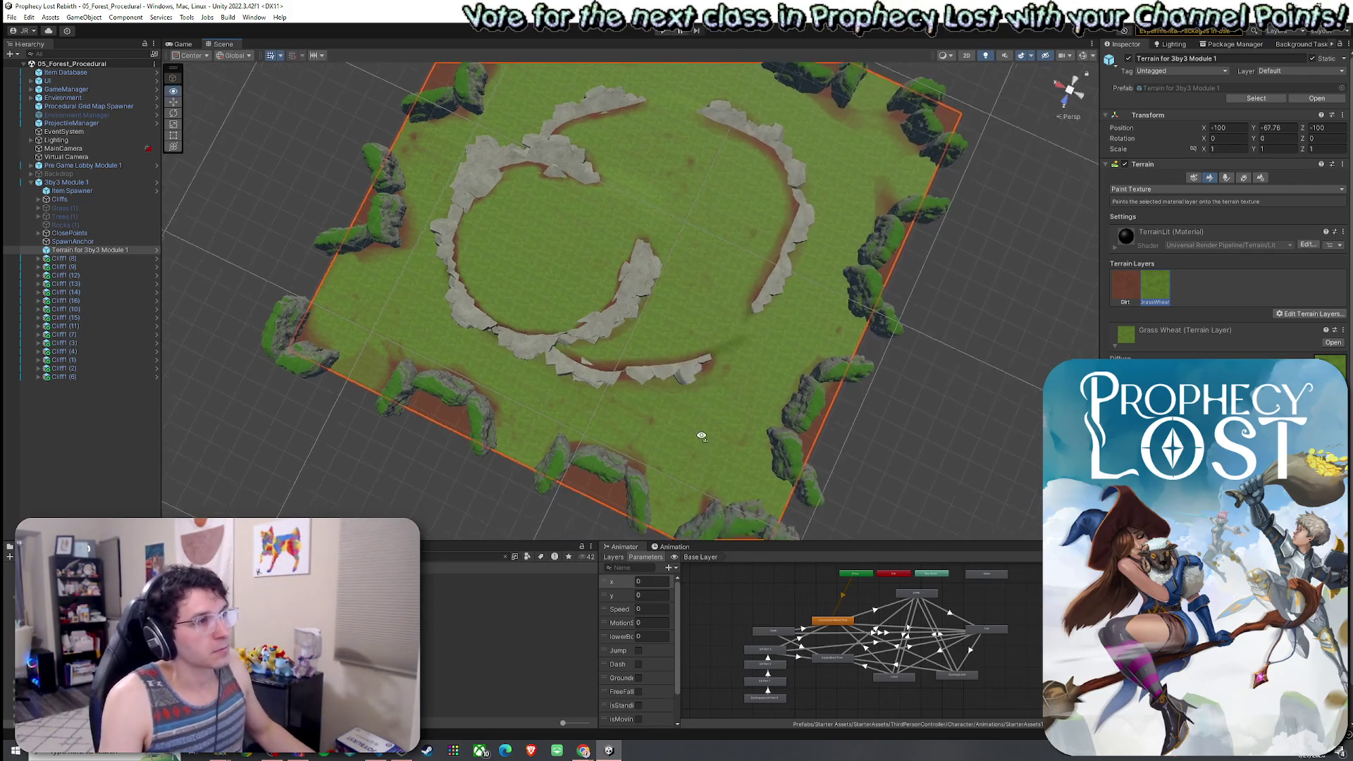
left_click(1281, 314)
Add Grass01 as a third terrain layer from the grass textures and select it for painting.
left_click(1298, 327)
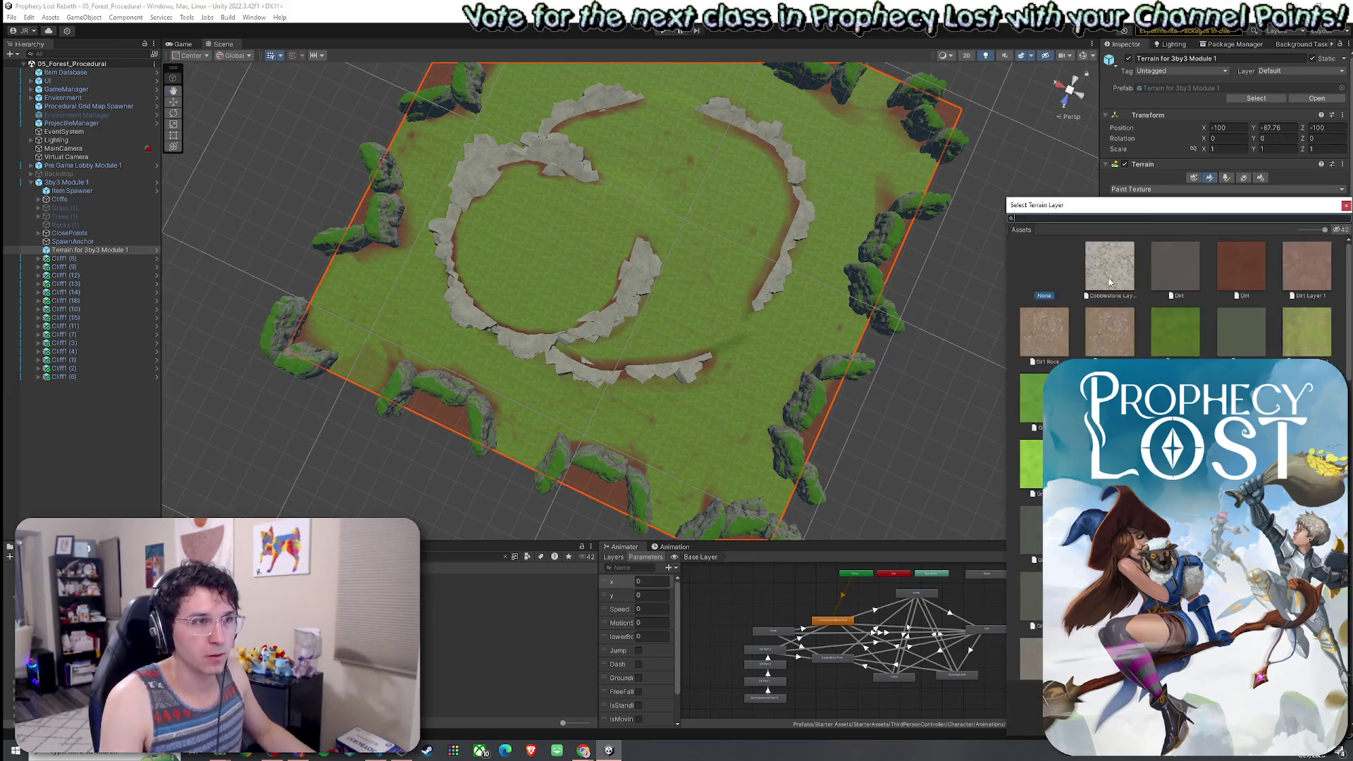
type("grassw")
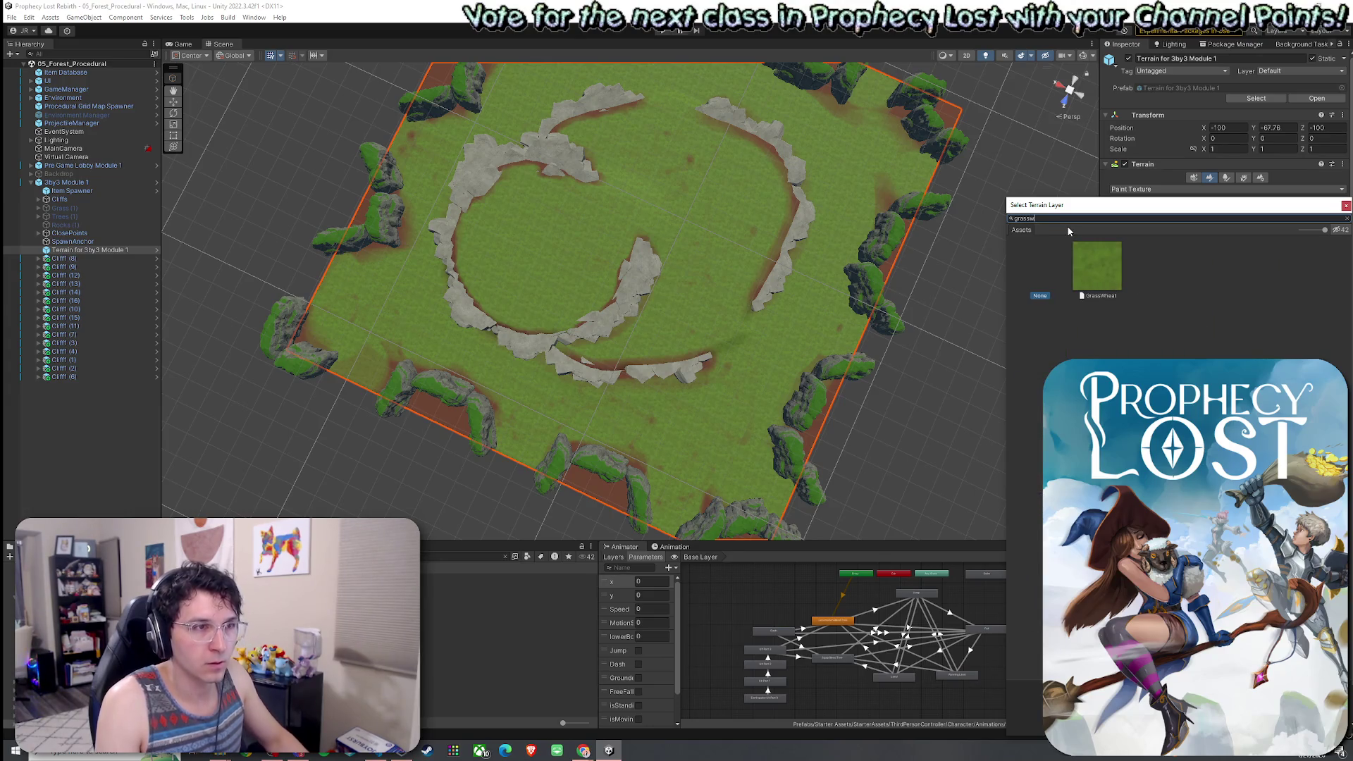
key("BackSpace")
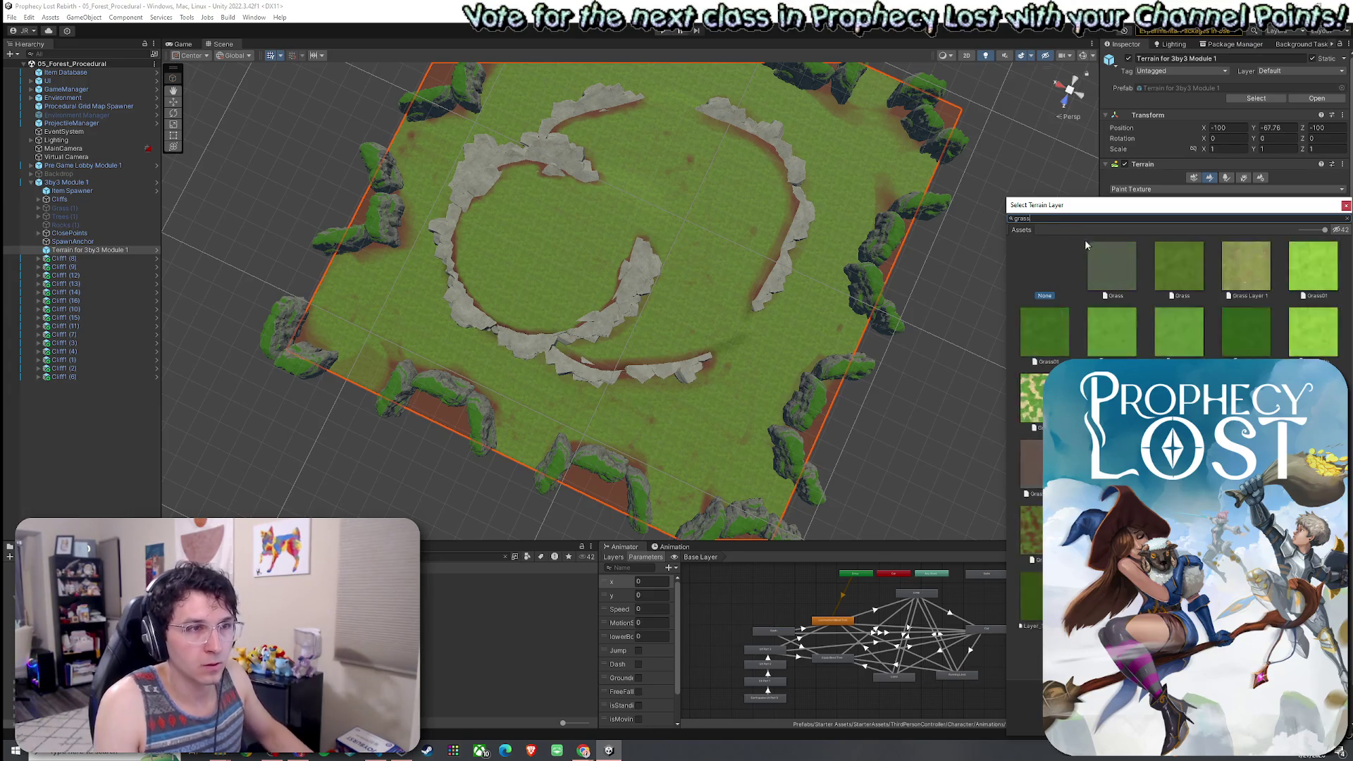
left_click(1057, 341)
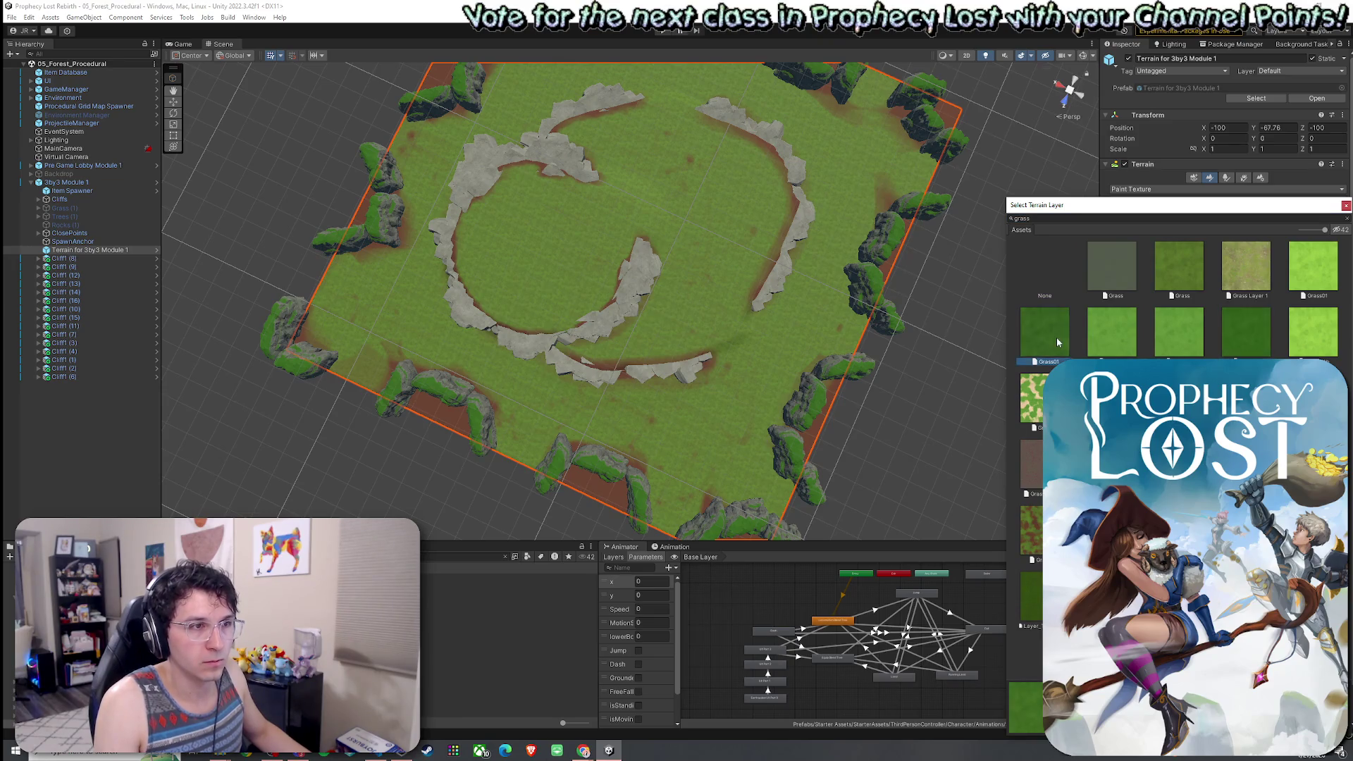
double_click(1059, 350)
left_click(1189, 294)
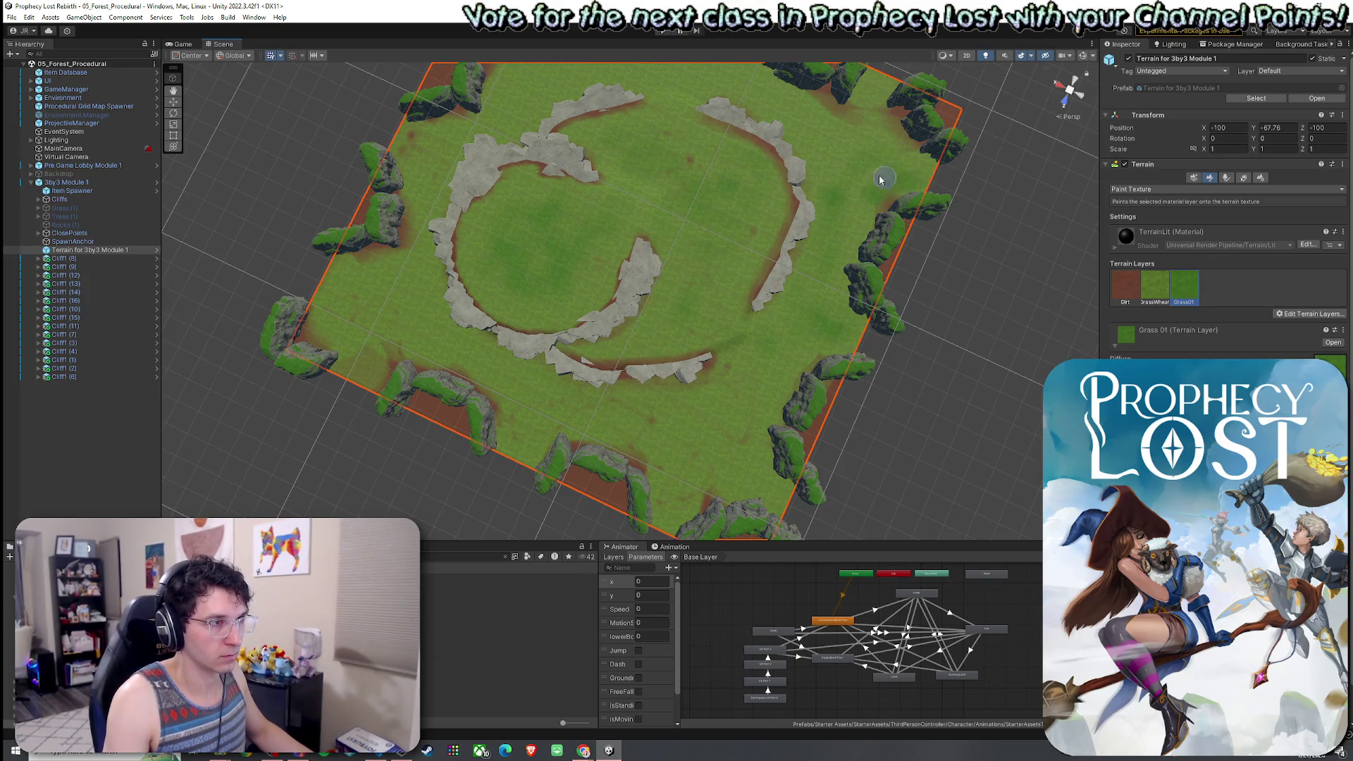
Tilt the view to look down on the terrain and start adding another terrain layer.
key("Up")
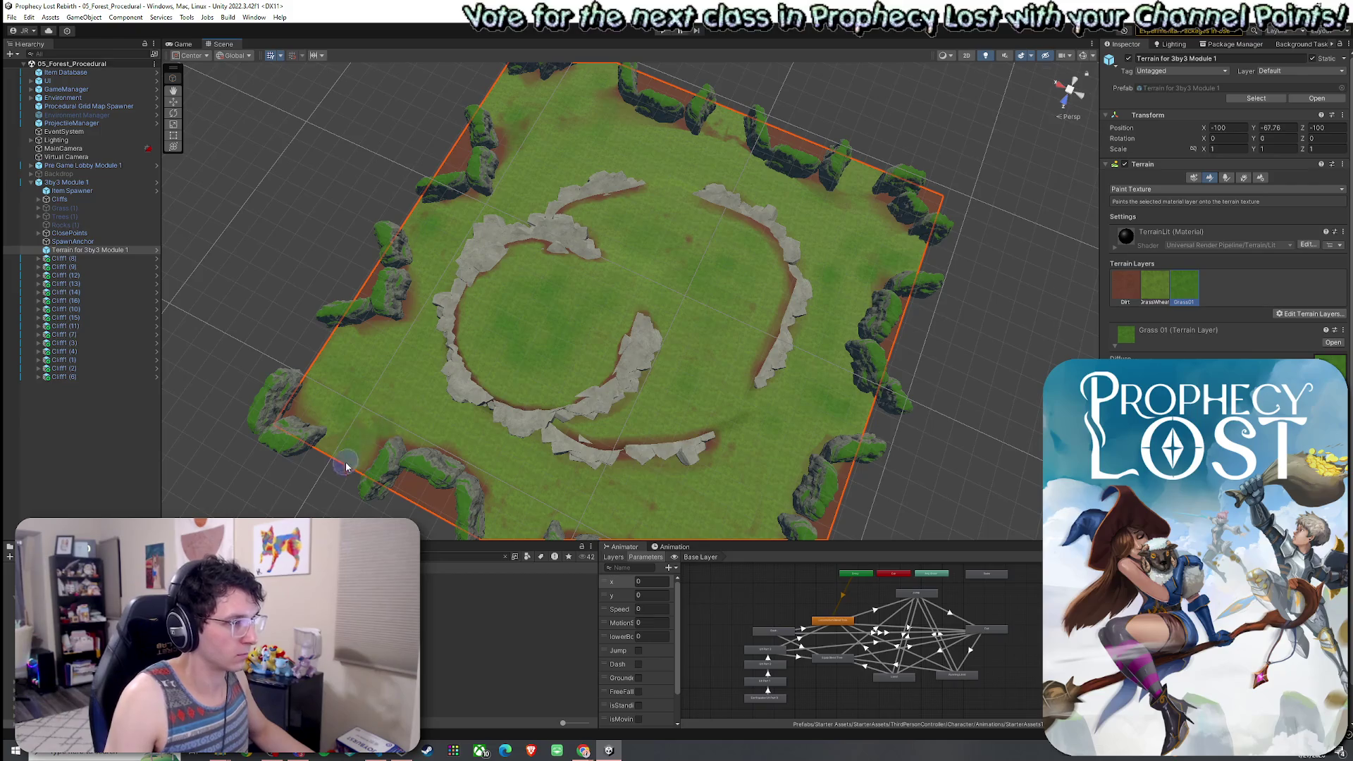
left_click_drag(548, 502, 549, 476)
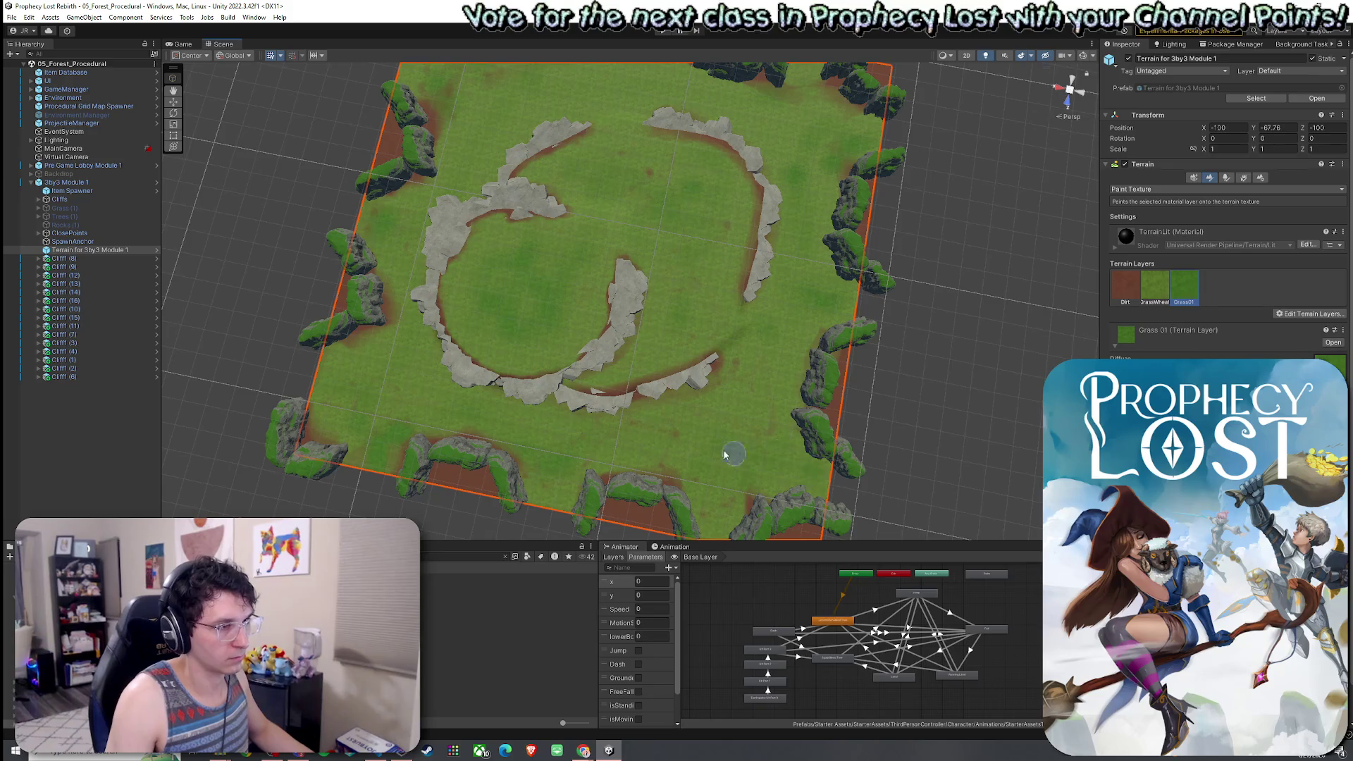
left_click(1309, 313)
left_click(1304, 327)
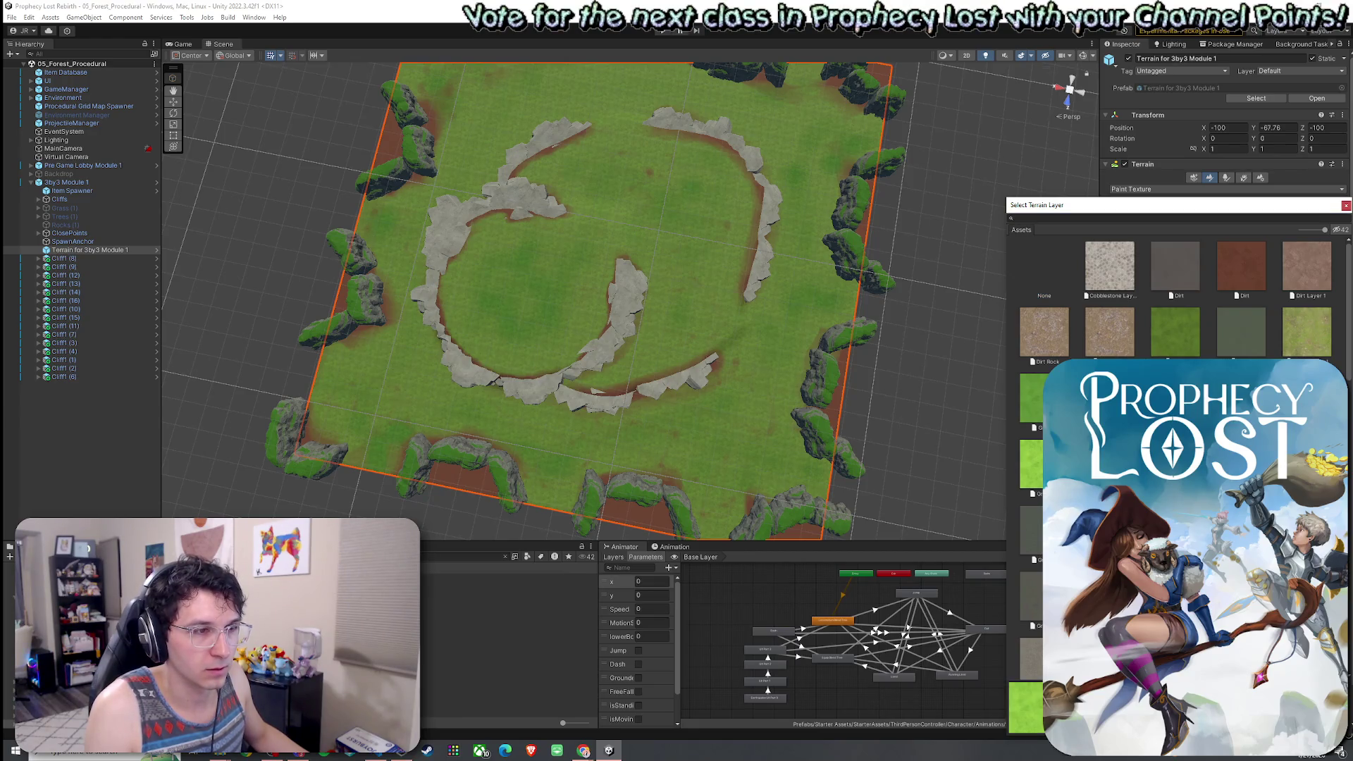
Add Grass01b as the fourth terrain layer and select it for painting.
left_click(1031, 465)
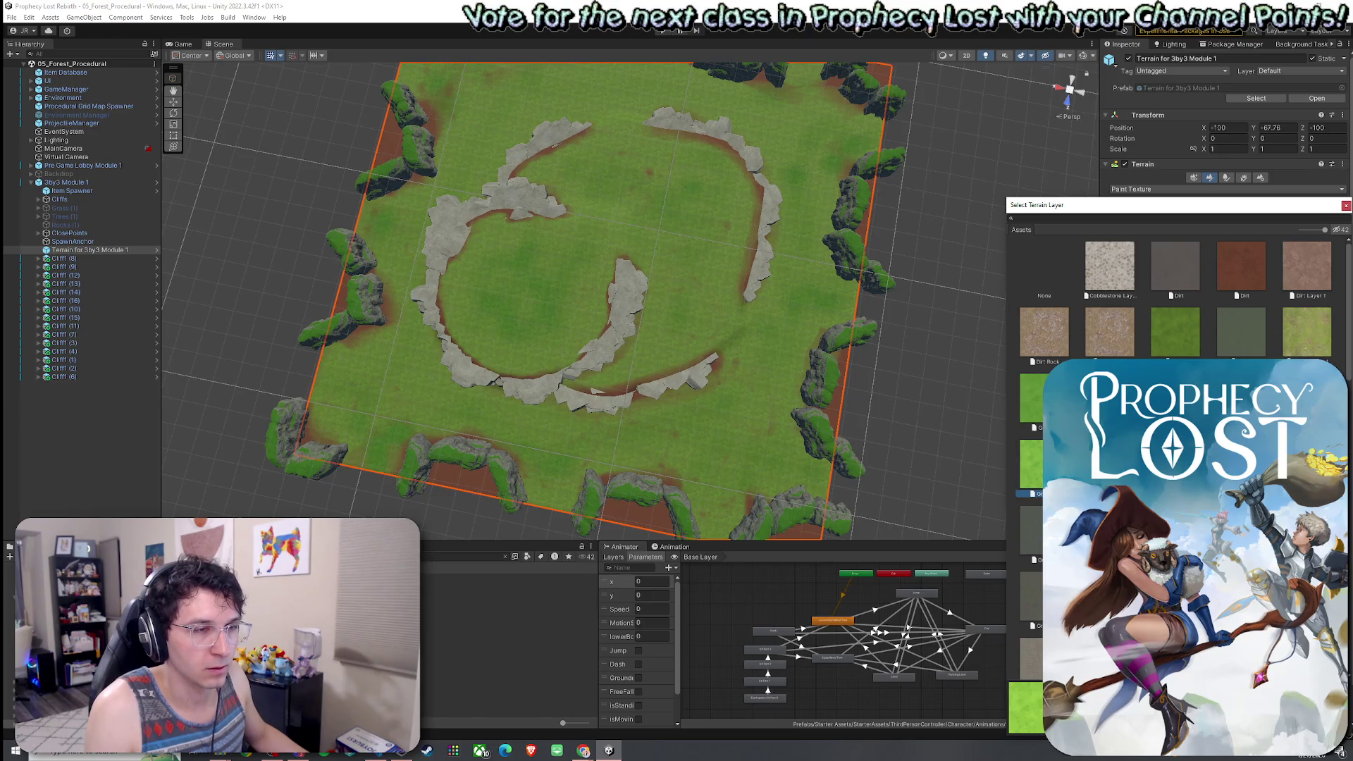
key("Return")
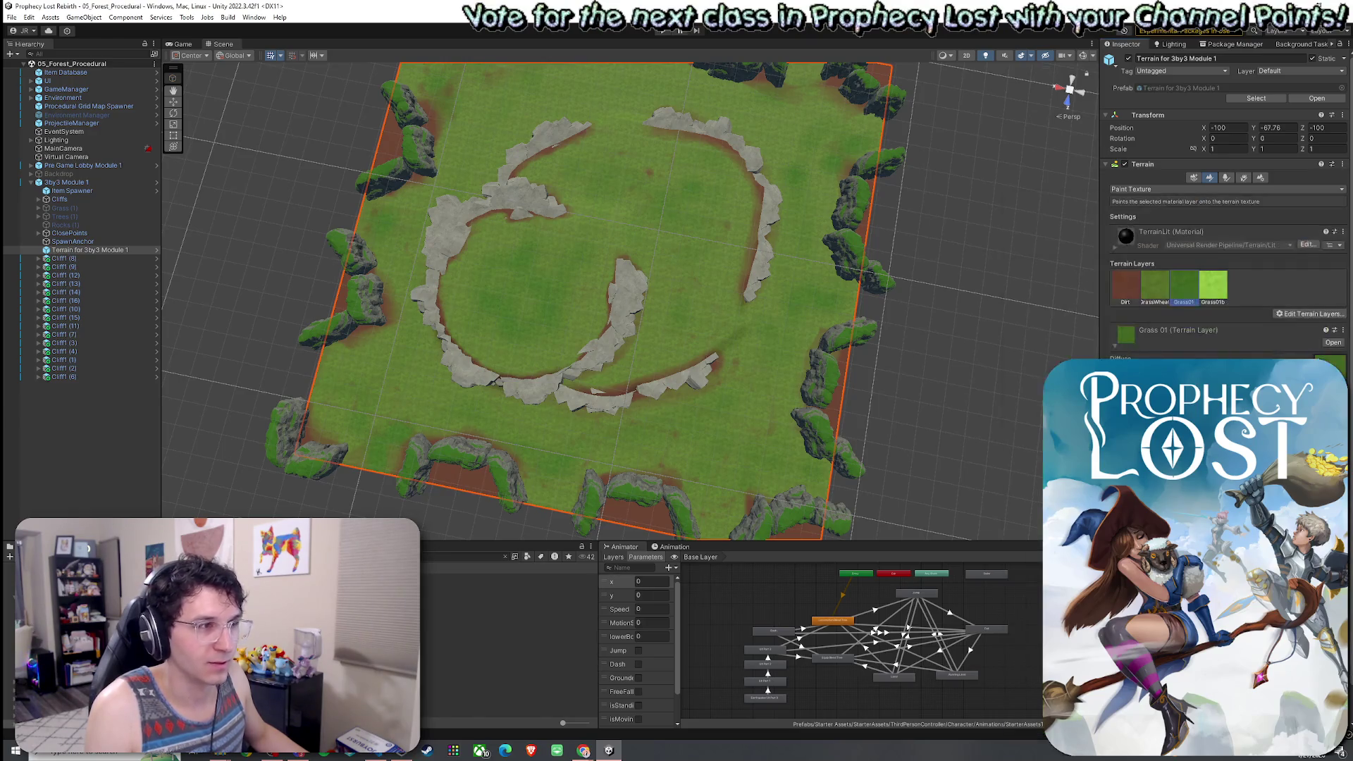
left_click(1205, 297)
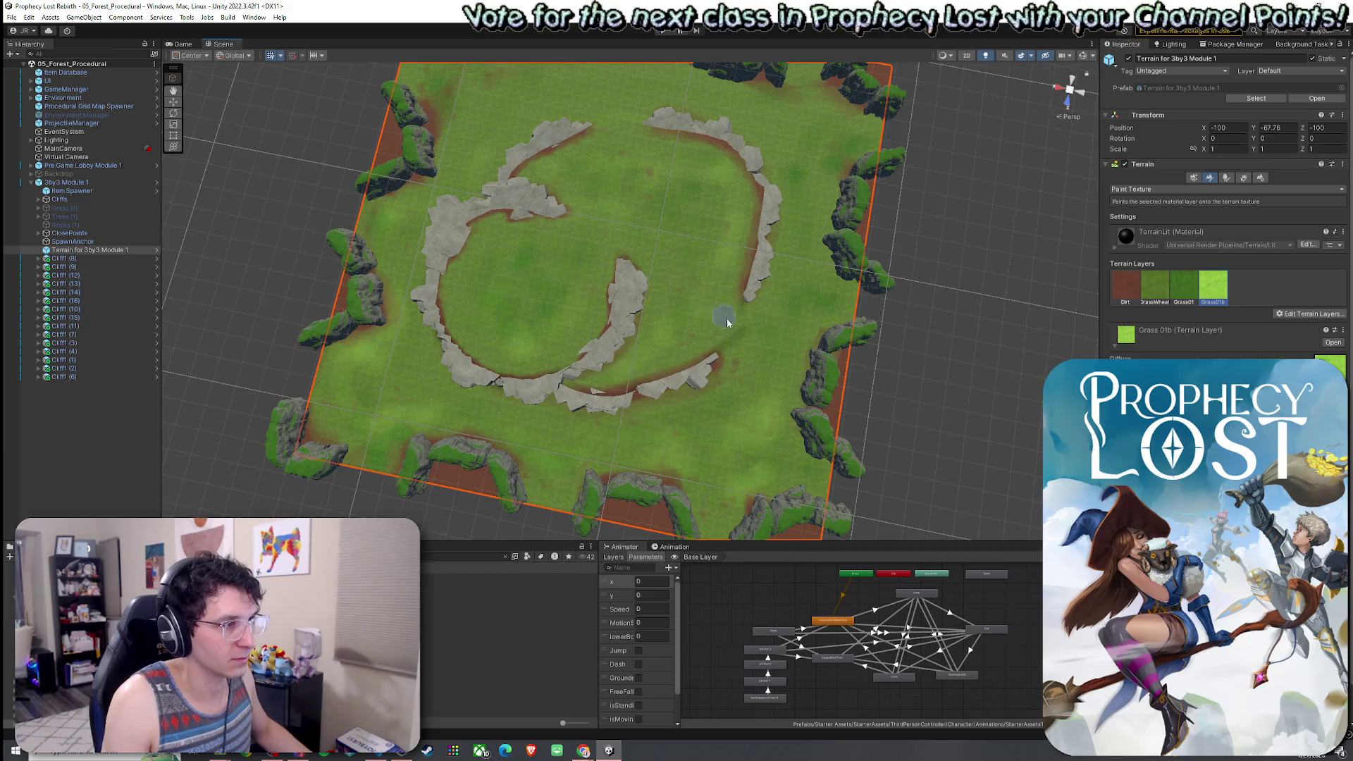
Select the Dirt terrain layer and orbit in close to the cliff edge.
left_click_drag(809, 174, 768, 185)
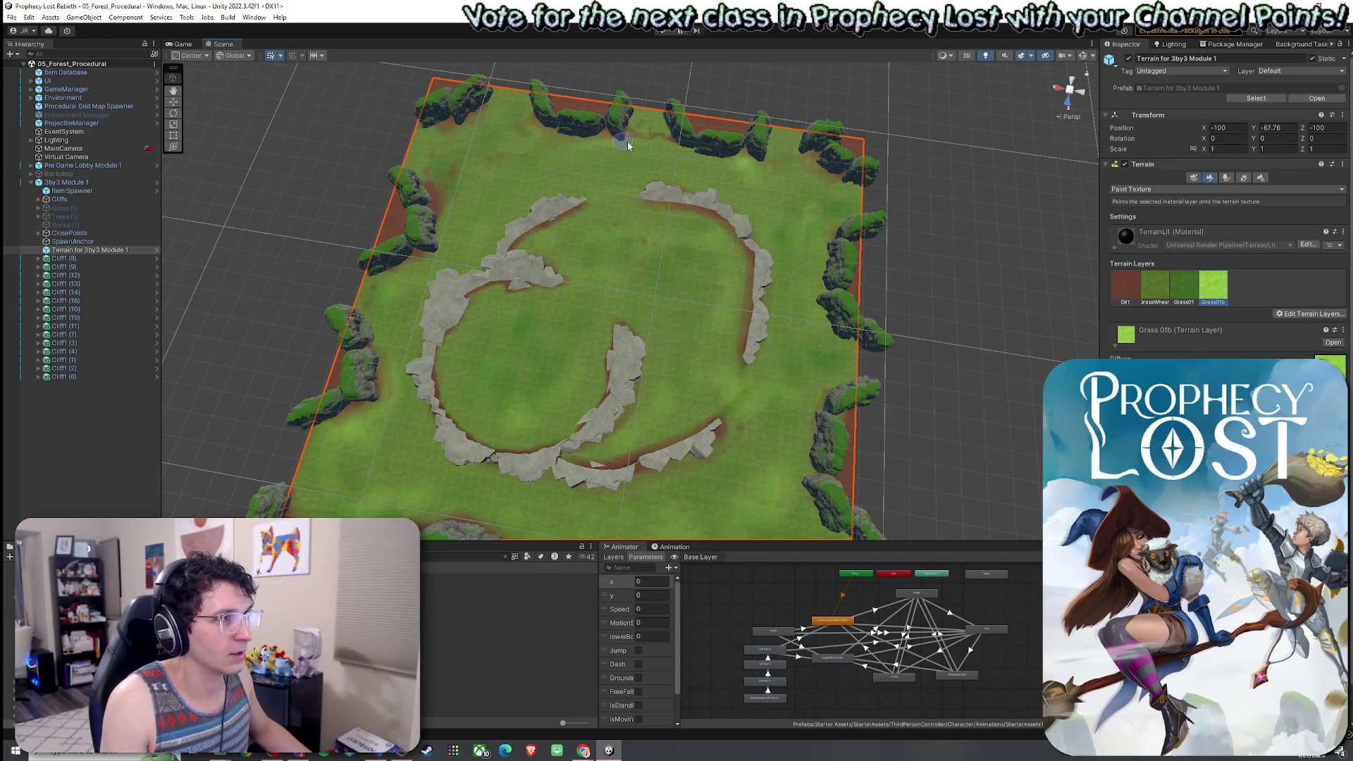
left_click(1125, 285)
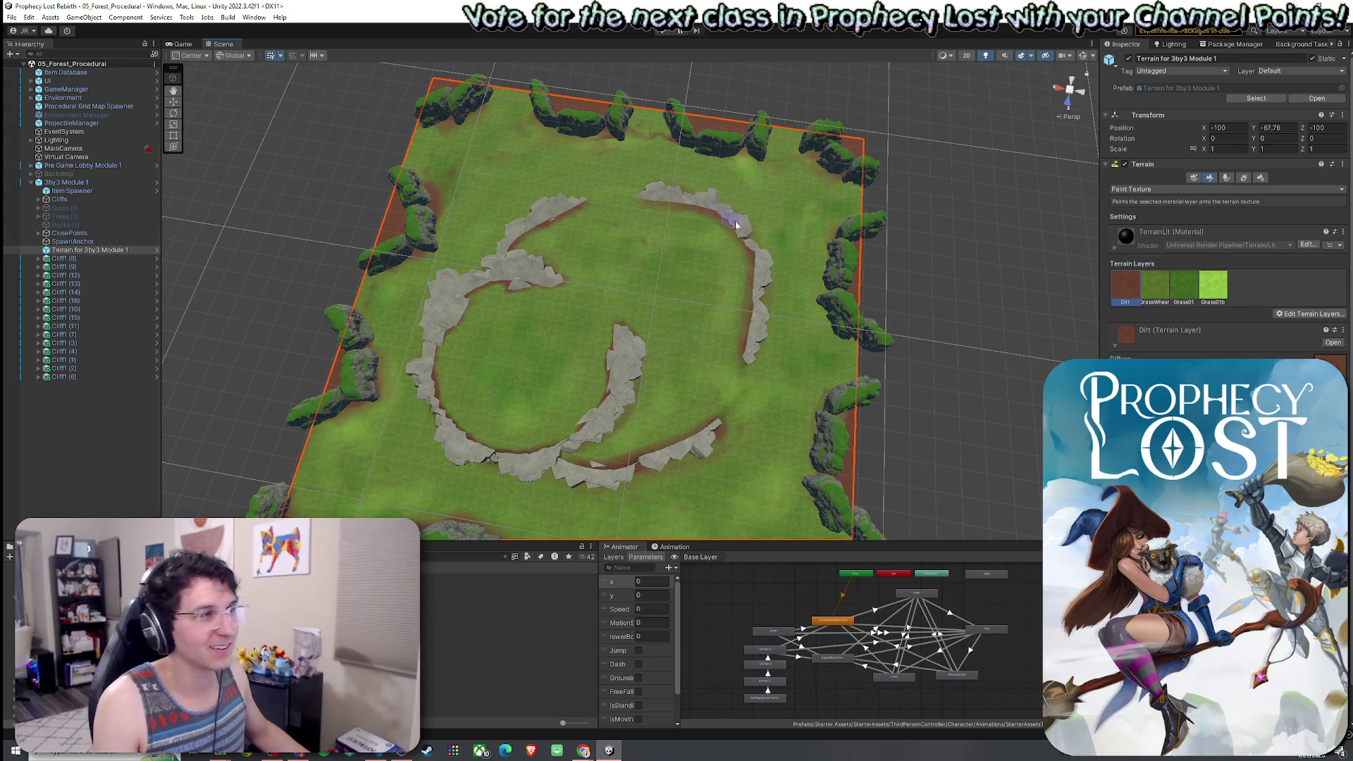
mouse_move(676, 263)
left_mouse_down()
mouse_move(616, 250)
mouse_move(537, 194)
mouse_move(429, 209)
mouse_move(504, 176)
mouse_move(572, 184)
left_mouse_up()
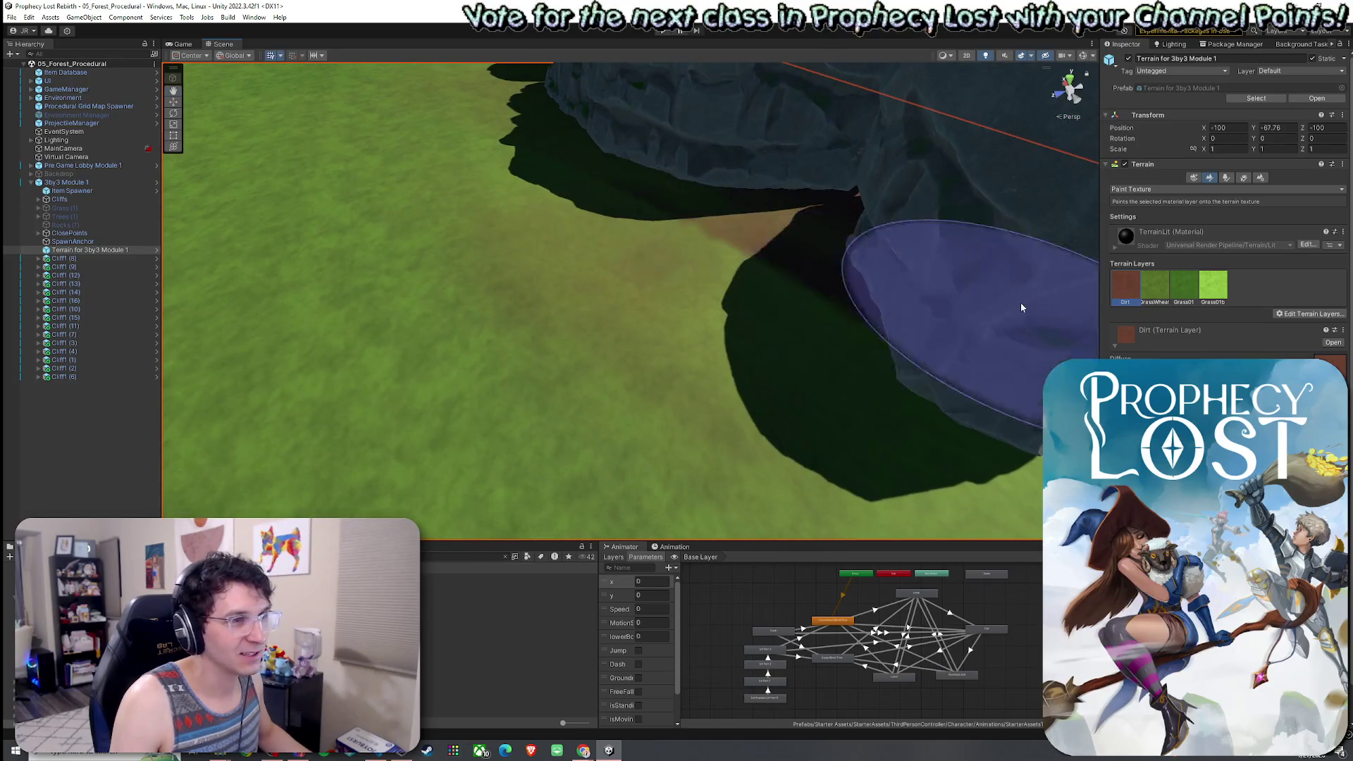
Paint GrassWheat over the dirt patch beside the cliff.
left_click(1154, 285)
left_click_drag(751, 275, 763, 261)
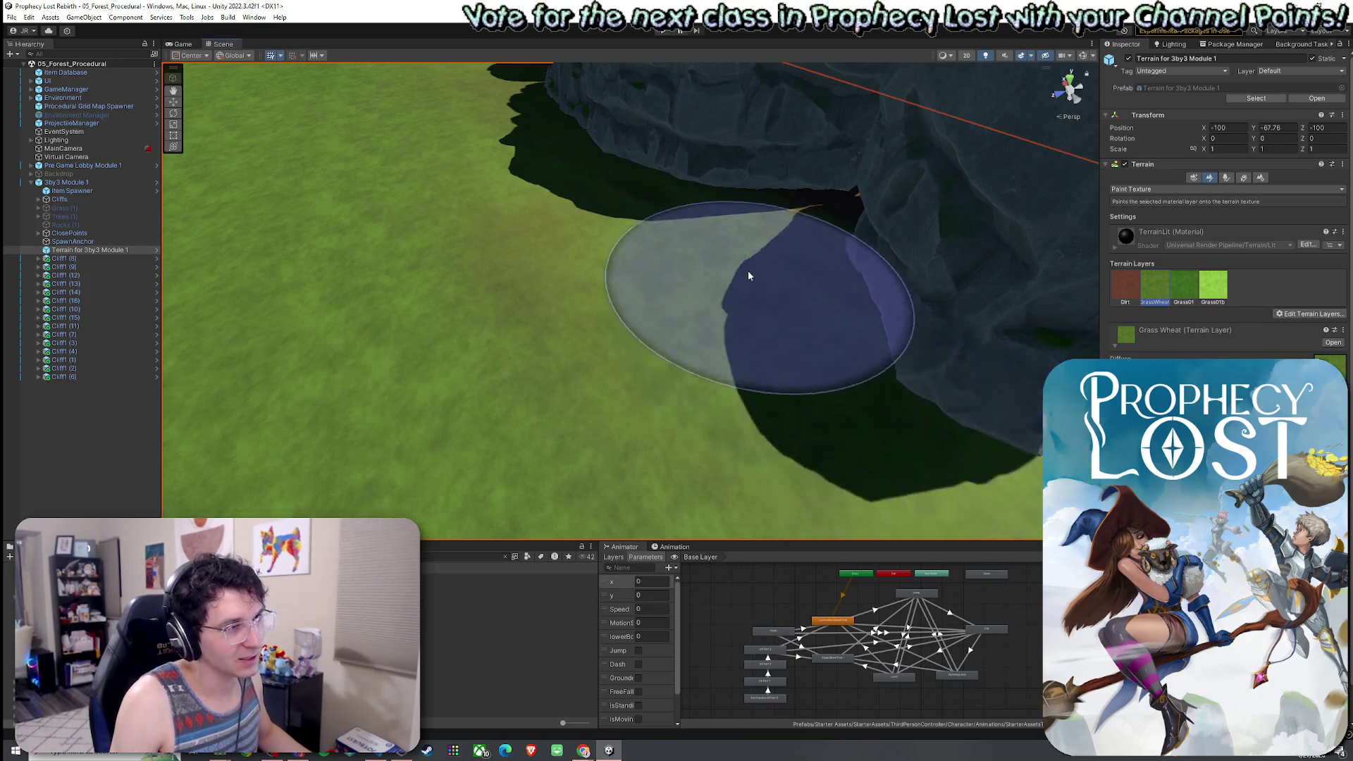
left_click_drag(577, 229, 637, 325)
scroll(637, 326, "down", 10)
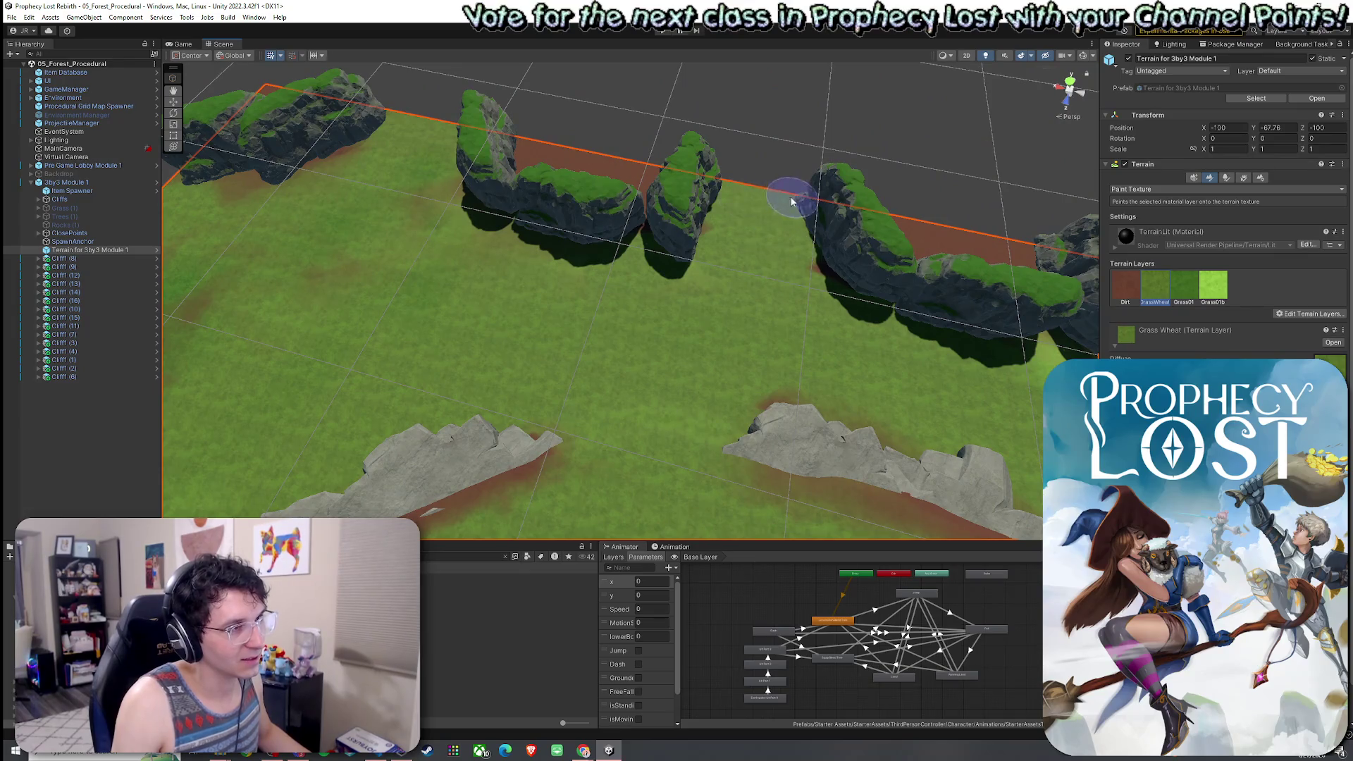
scroll(484, 166, "down", 5)
Orbit around the rocks and select 3by3 Module 1 in an overhead view.
mouse_move(479, 133)
left_mouse_down()
mouse_move(385, 165)
mouse_move(492, 133)
mouse_move(666, 211)
left_mouse_up()
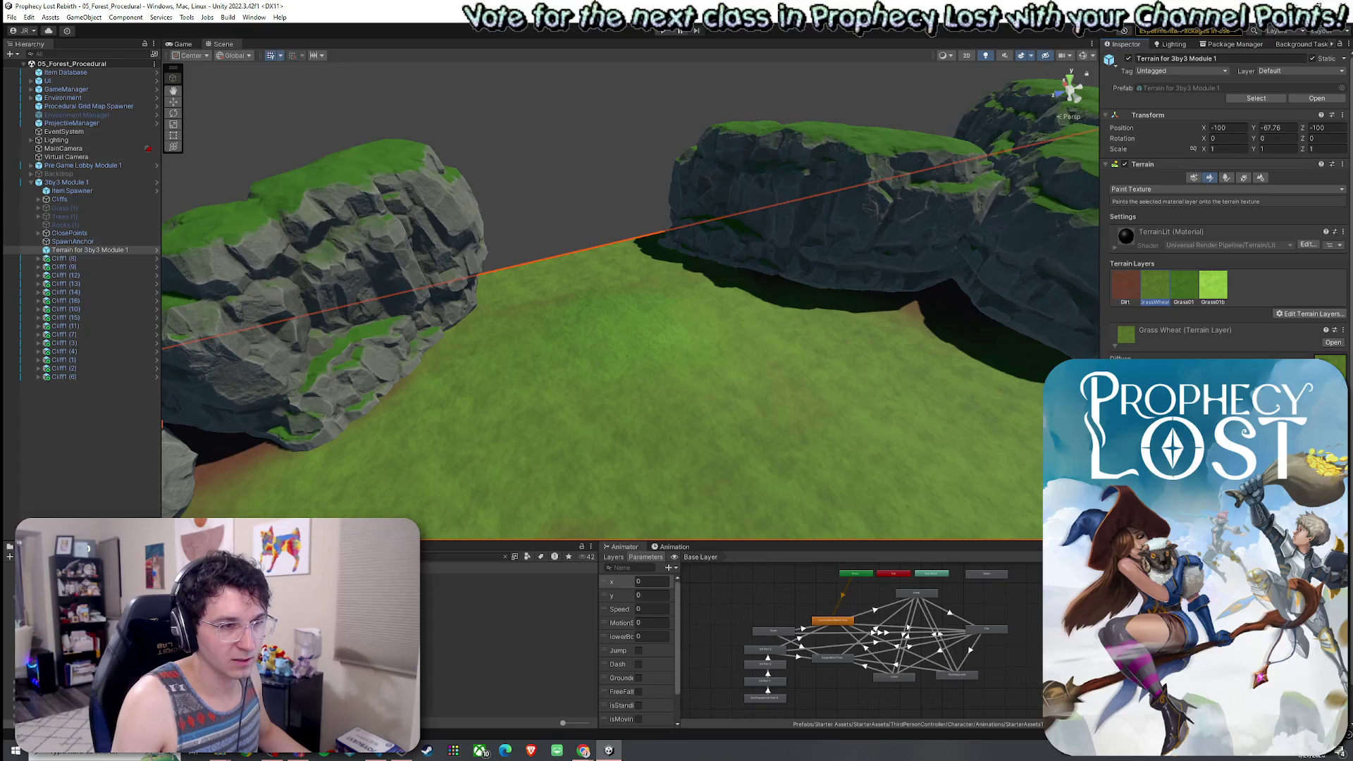
mouse_move(619, 422)
left_mouse_down()
mouse_move(499, 468)
mouse_move(556, 242)
left_mouse_up()
left_click(556, 243)
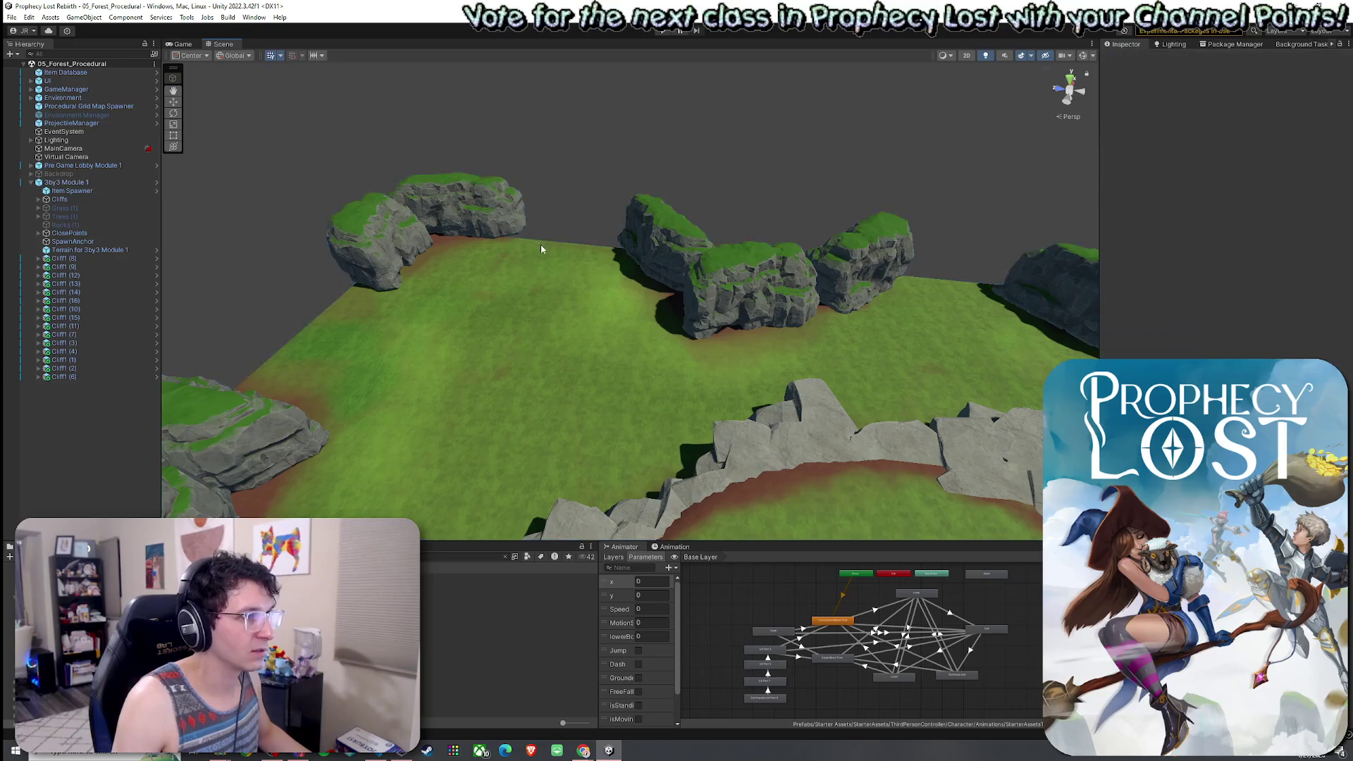
left_click(502, 335)
mouse_move(627, 347)
left_mouse_down()
mouse_move(839, 384)
mouse_move(961, 351)
mouse_move(974, 362)
left_mouse_up()
left_click_drag(985, 387, 904, 375)
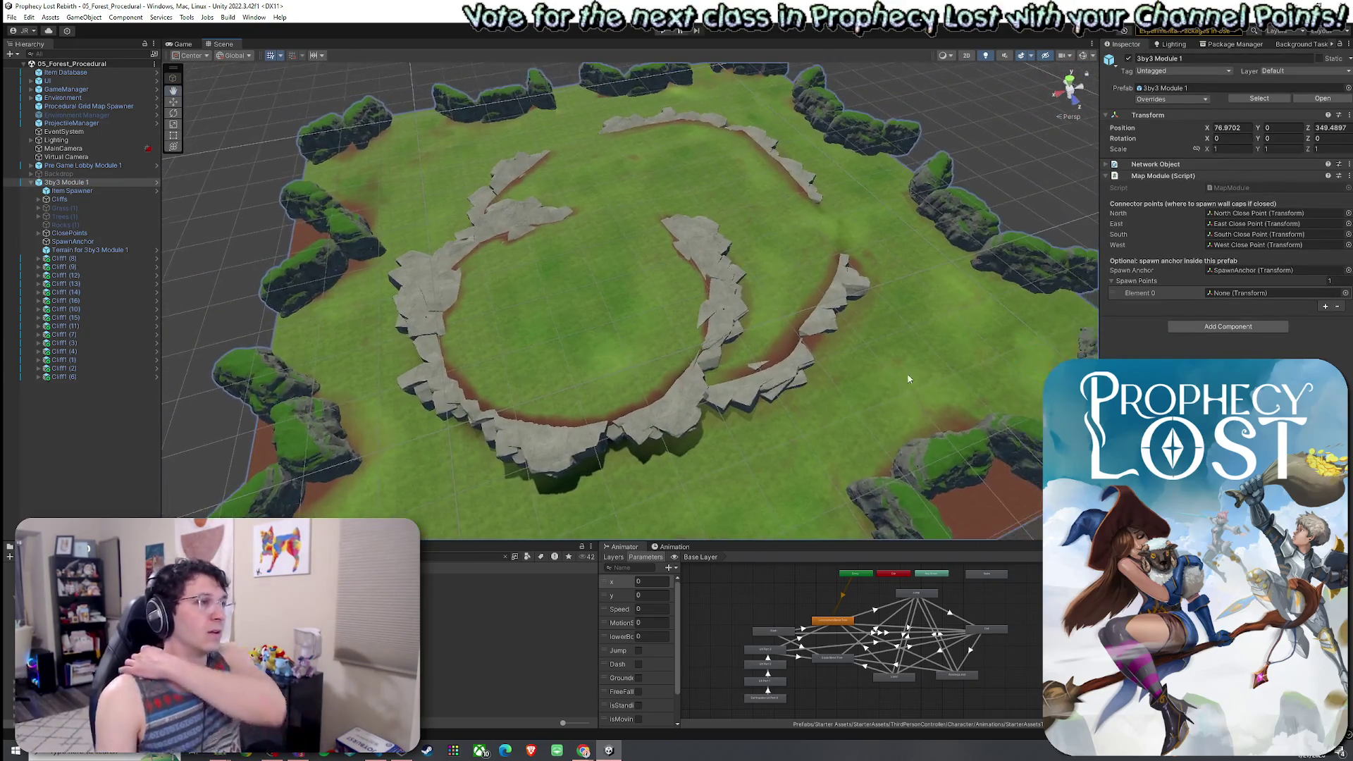
mouse_move(773, 402)
left_mouse_down()
mouse_move(712, 435)
mouse_move(543, 296)
mouse_move(450, 272)
mouse_move(802, 260)
mouse_move(266, 308)
mouse_move(332, 357)
mouse_move(465, 355)
mouse_move(591, 379)
left_mouse_up()
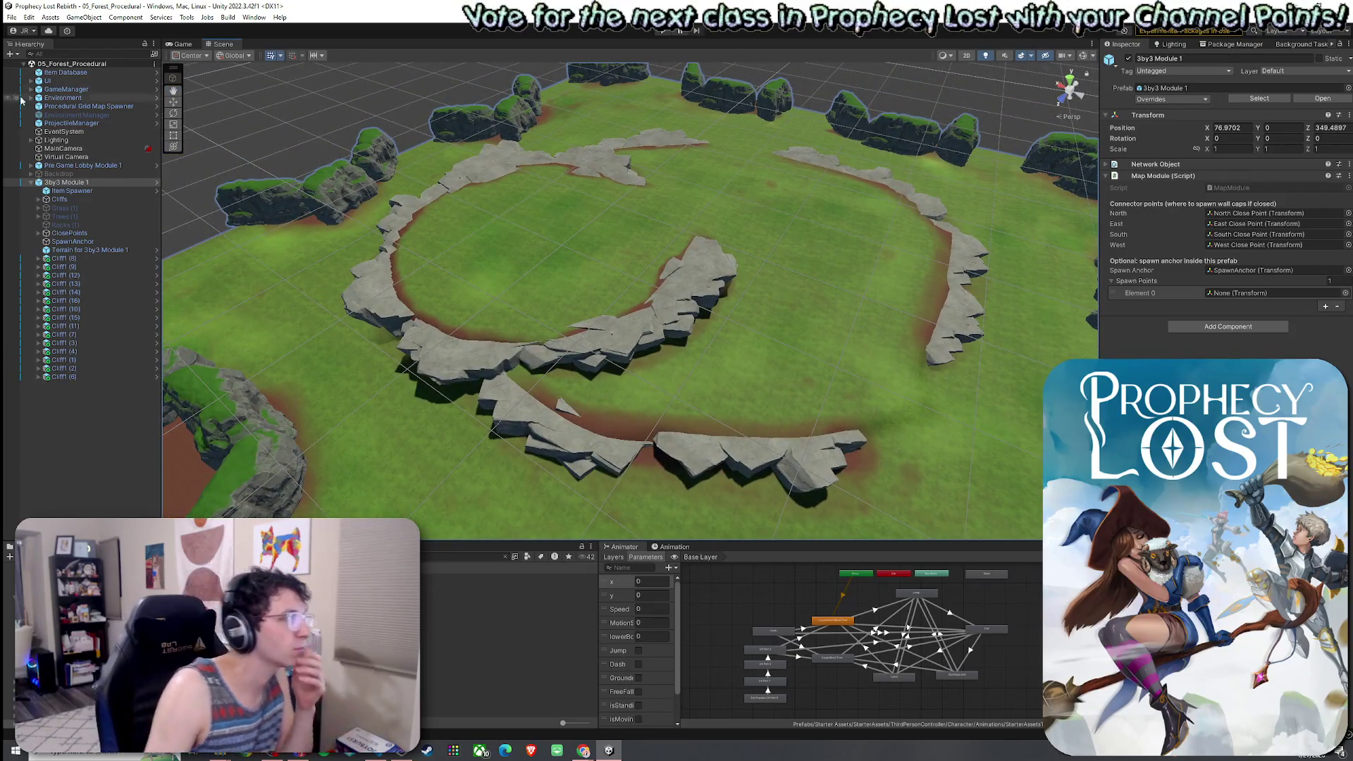
left_click(11, 17)
left_click(384, 262)
left_click(384, 262)
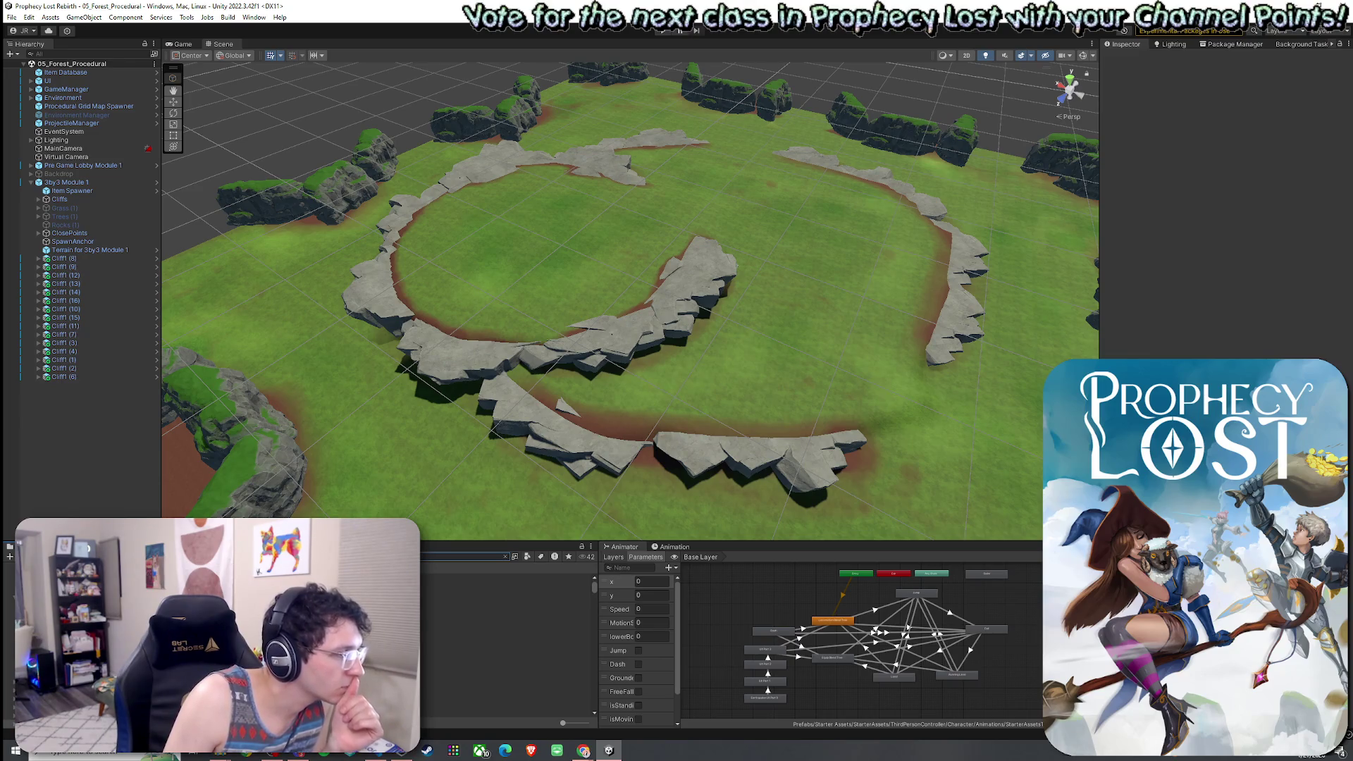
double_click(458, 620)
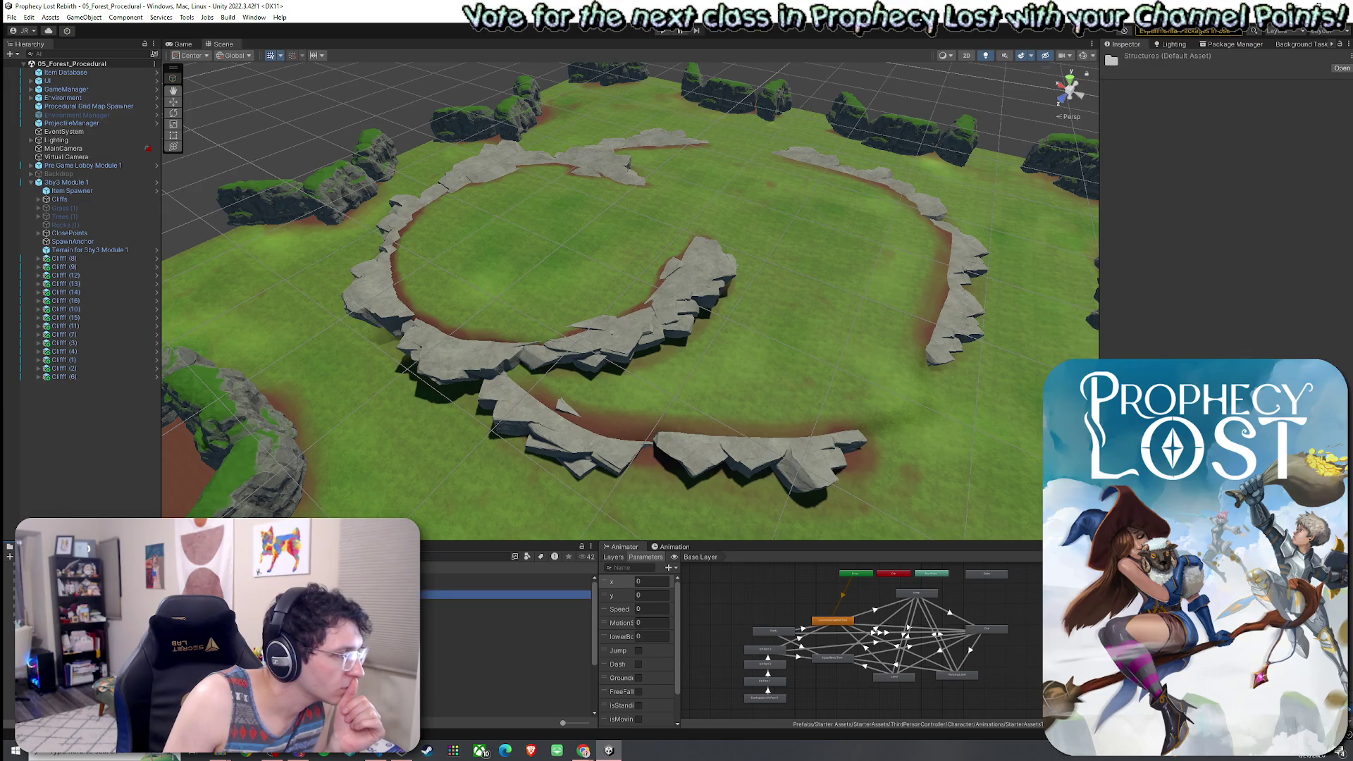
Try placing the P_FW01_Ruins_Keep_01 prefab inside the rock ring, then undo it.
left_click(458, 578)
left_click(493, 585)
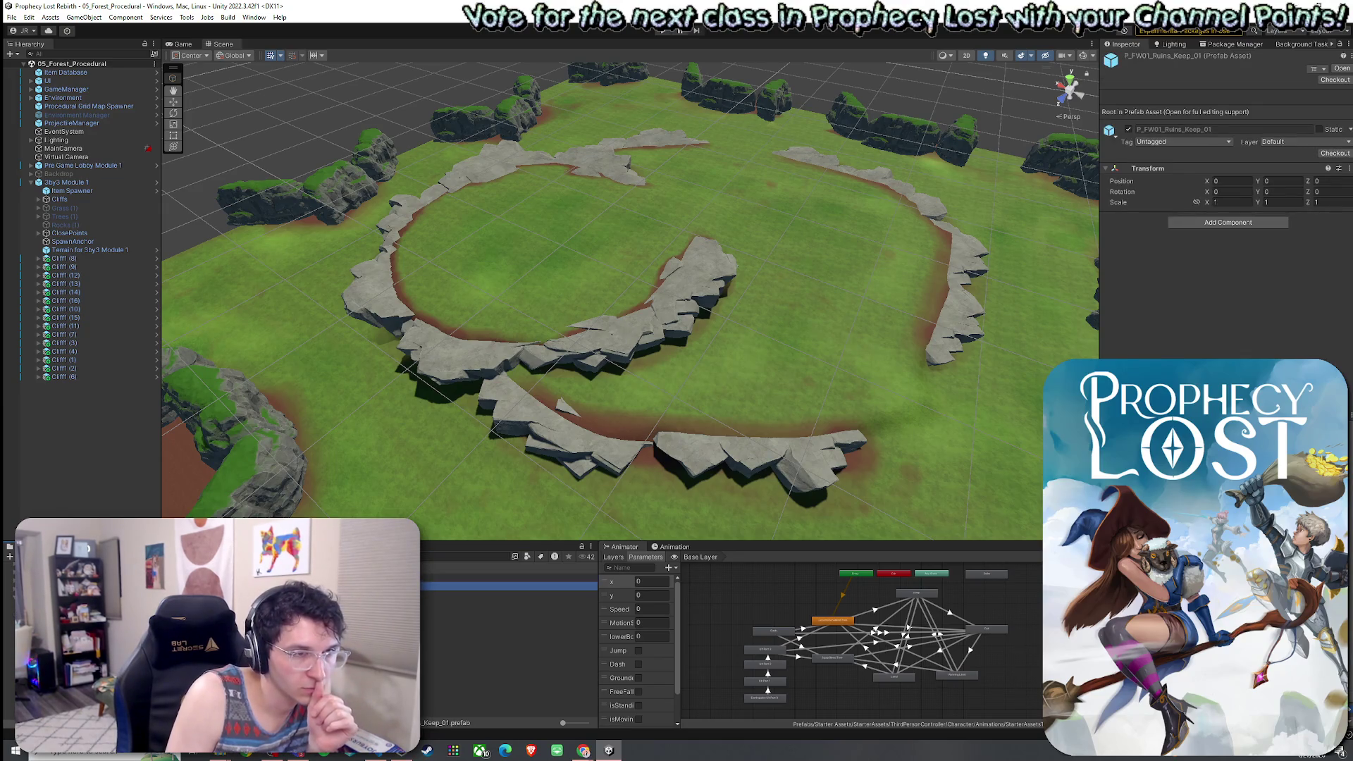
mouse_move(493, 585)
left_mouse_down()
mouse_move(493, 338)
mouse_move(532, 307)
left_mouse_up()
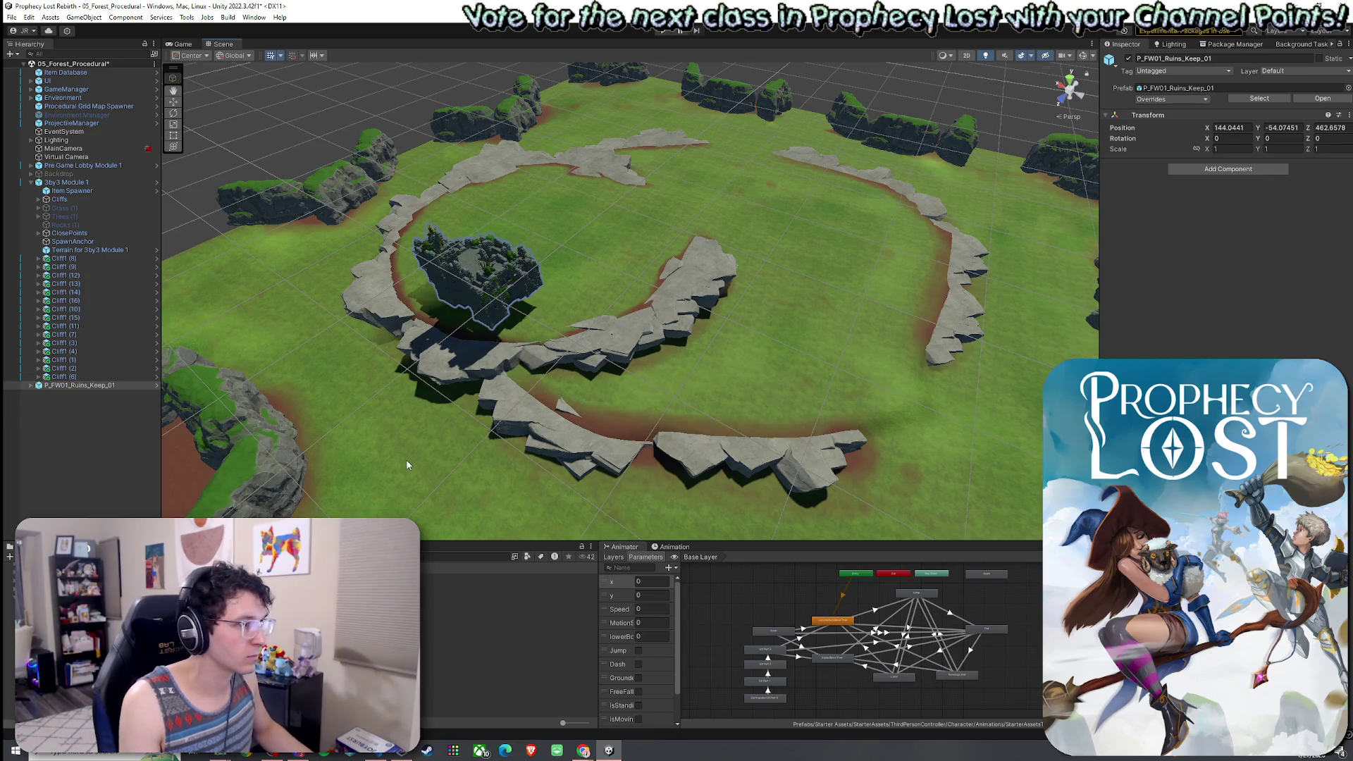
key("ctrl+z")
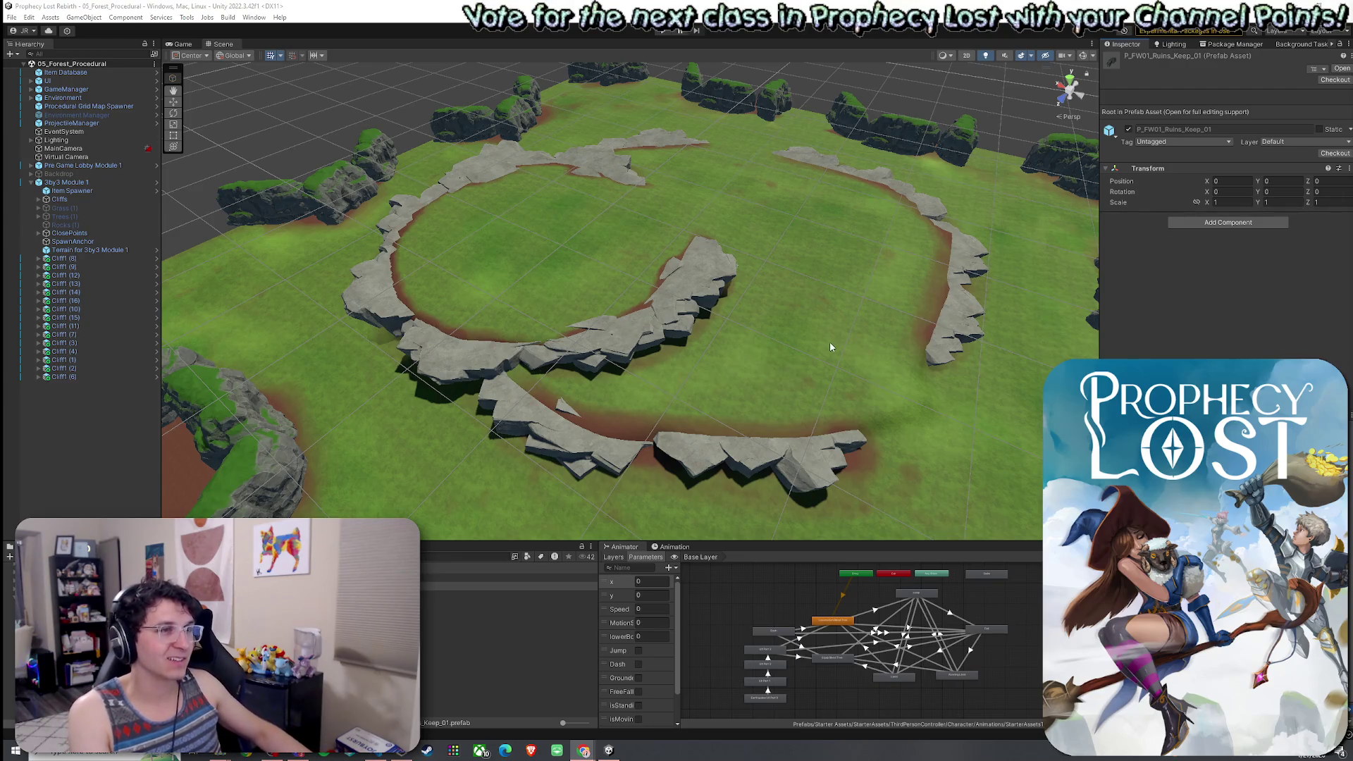
Place the P_FW01_Ruins_Tower_02 prefab into the forest module.
left_click(463, 594)
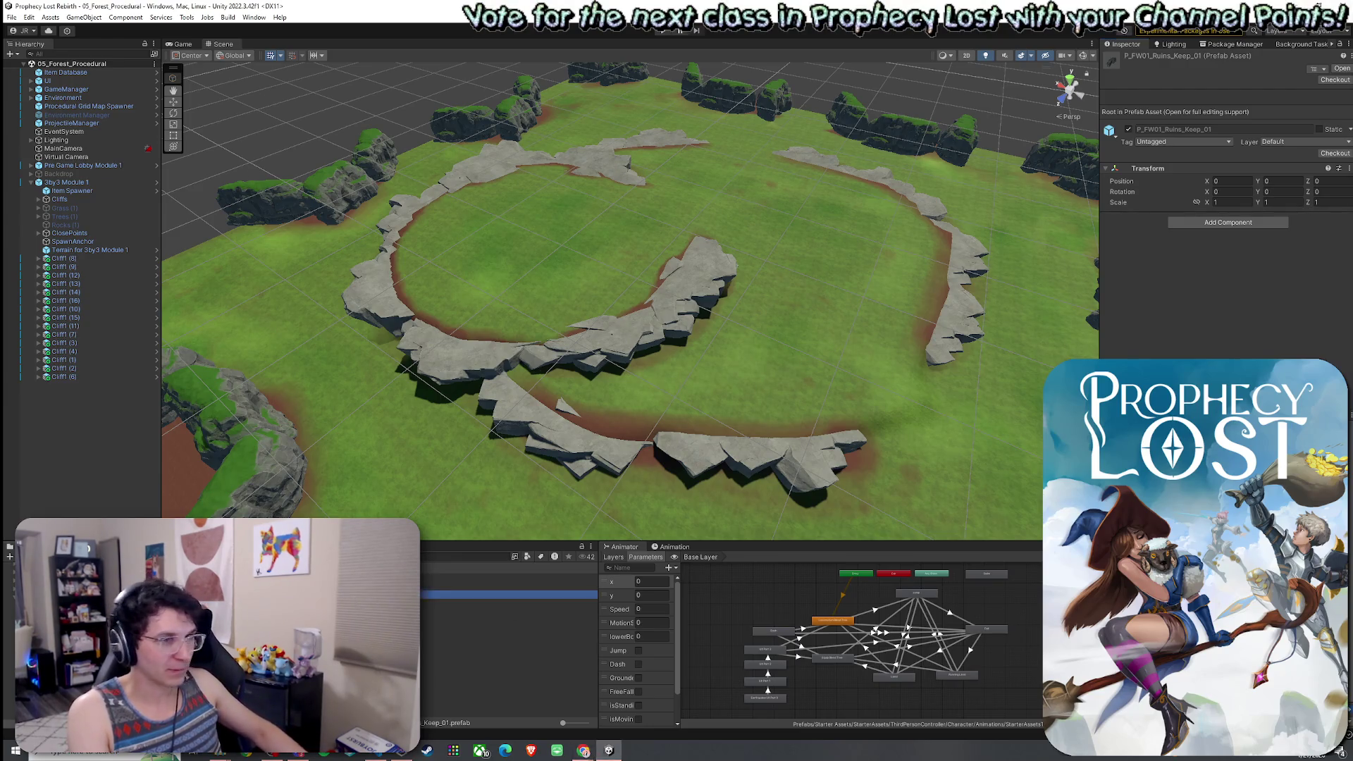
left_click(381, 611)
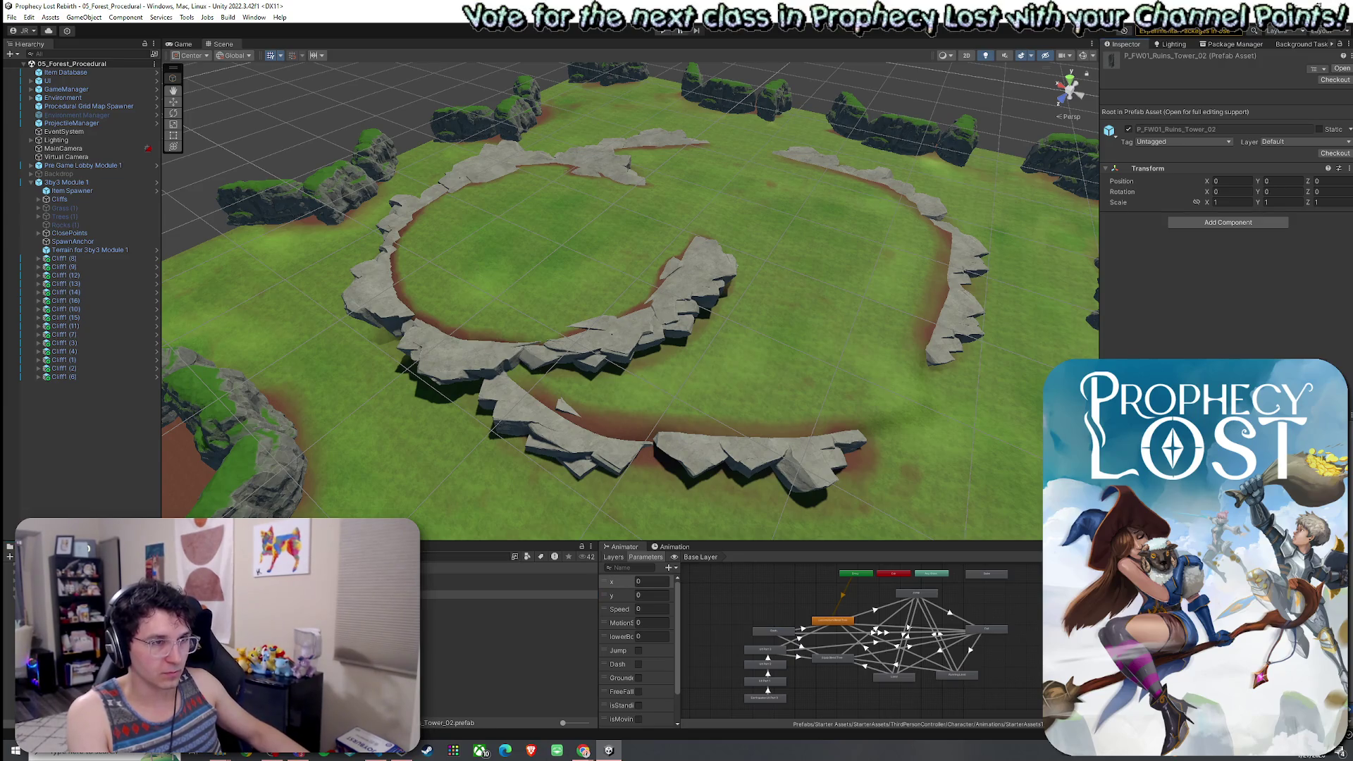
mouse_move(458, 594)
left_mouse_down()
mouse_move(518, 416)
mouse_move(536, 316)
mouse_move(518, 321)
left_mouse_up()
mouse_move(509, 394)
left_mouse_down()
mouse_move(594, 359)
mouse_move(645, 387)
mouse_move(601, 330)
mouse_move(438, 414)
mouse_move(550, 393)
mouse_move(643, 410)
mouse_move(637, 432)
mouse_move(810, 398)
left_mouse_up()
left_click(645, 388)
Browse the ruin structure prefabs and place the Door_01 stone arch.
left_click(461, 611)
left_click(462, 628)
left_click(461, 620)
key("Down")
key("Down")
key("Down")
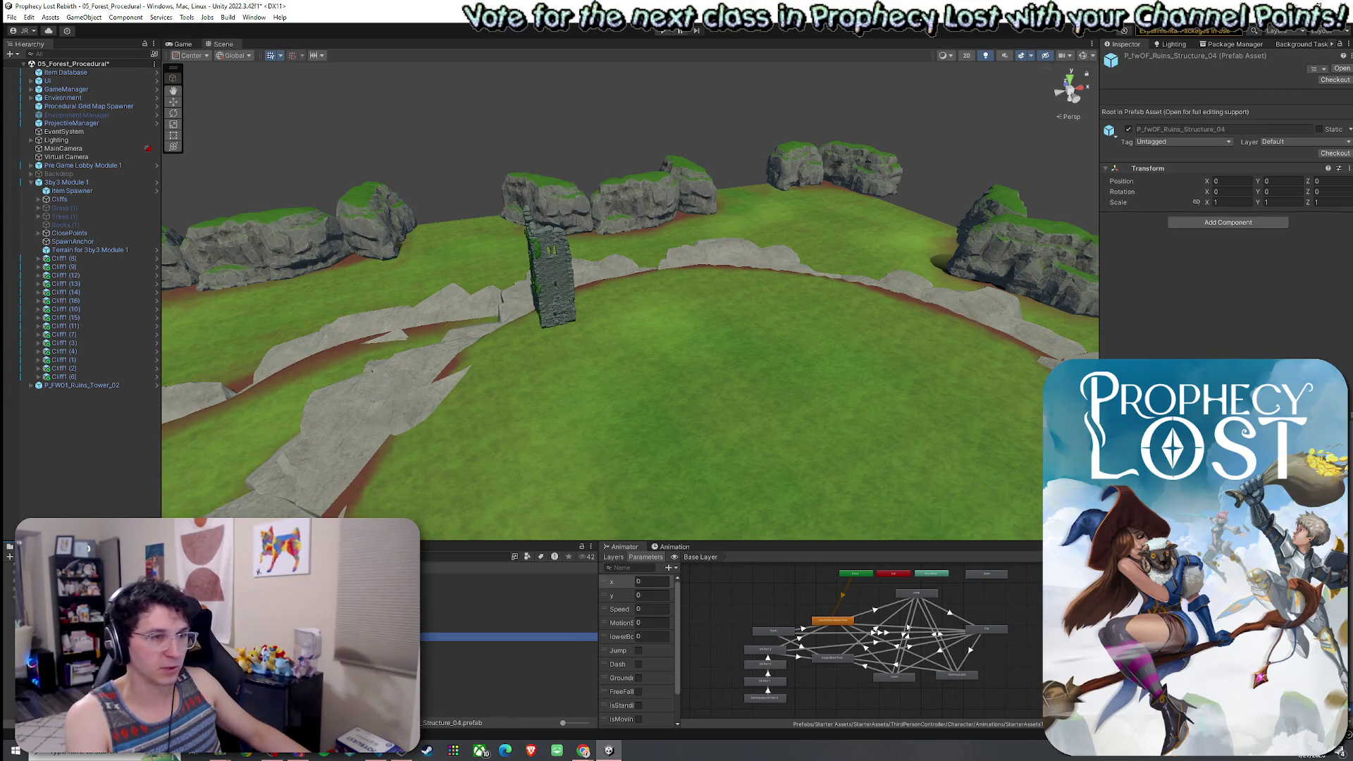
left_click(493, 653)
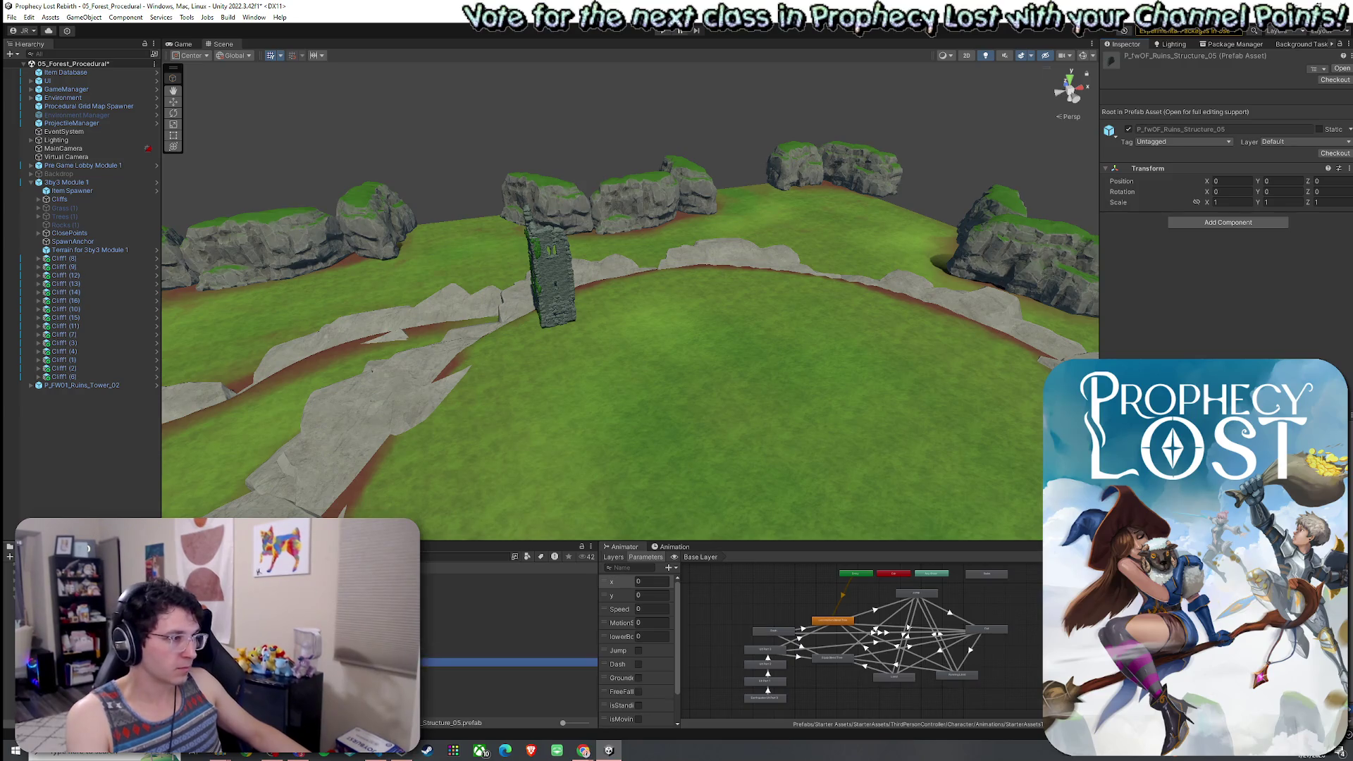
mouse_move(494, 654)
left_mouse_down()
mouse_move(708, 442)
mouse_move(623, 485)
left_mouse_up()
Undo the Door_01 arch's tilted rotation and frame it in the view.
key("e")
key("ctrl+z")
key("ctrl+z")
key("f")
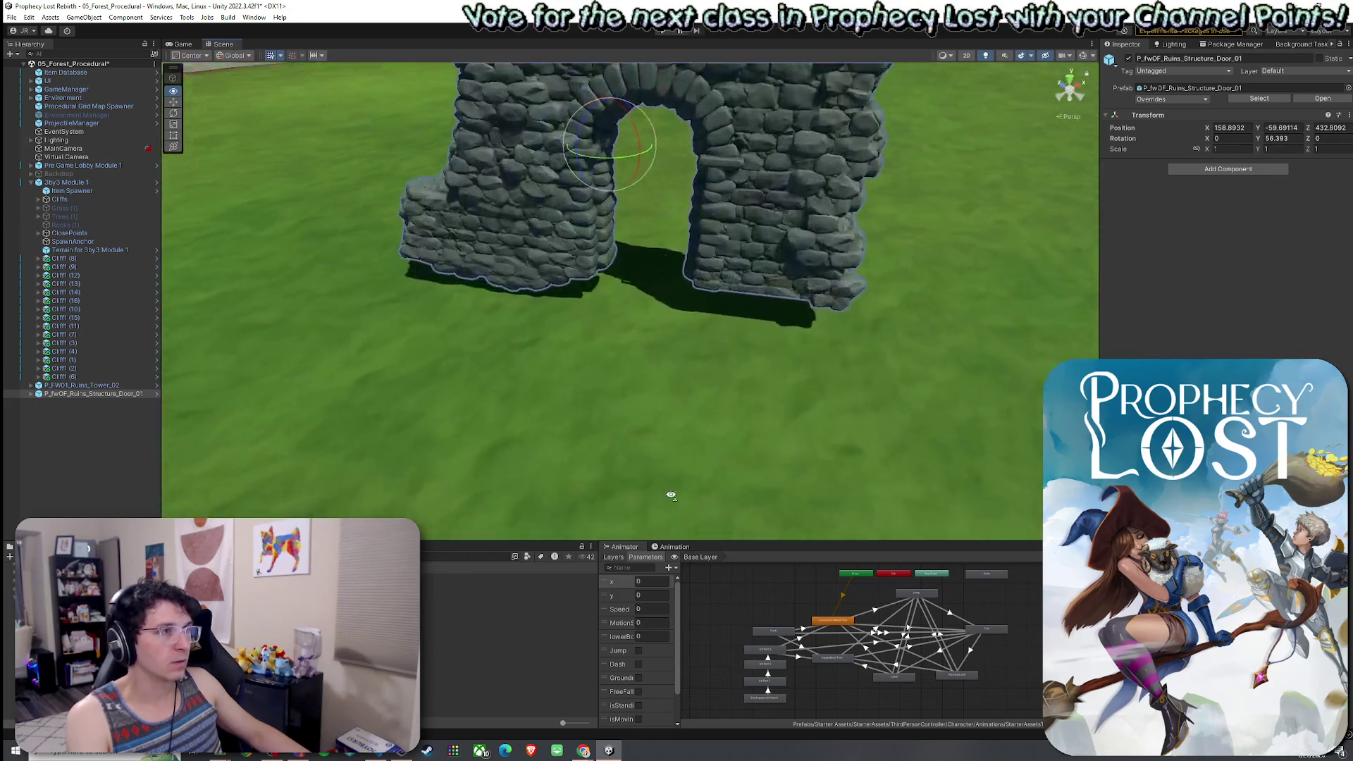
key("w")
mouse_move(608, 223)
left_mouse_down()
mouse_move(607, 394)
mouse_move(295, 402)
mouse_move(592, 399)
left_mouse_up()
left_click(608, 282)
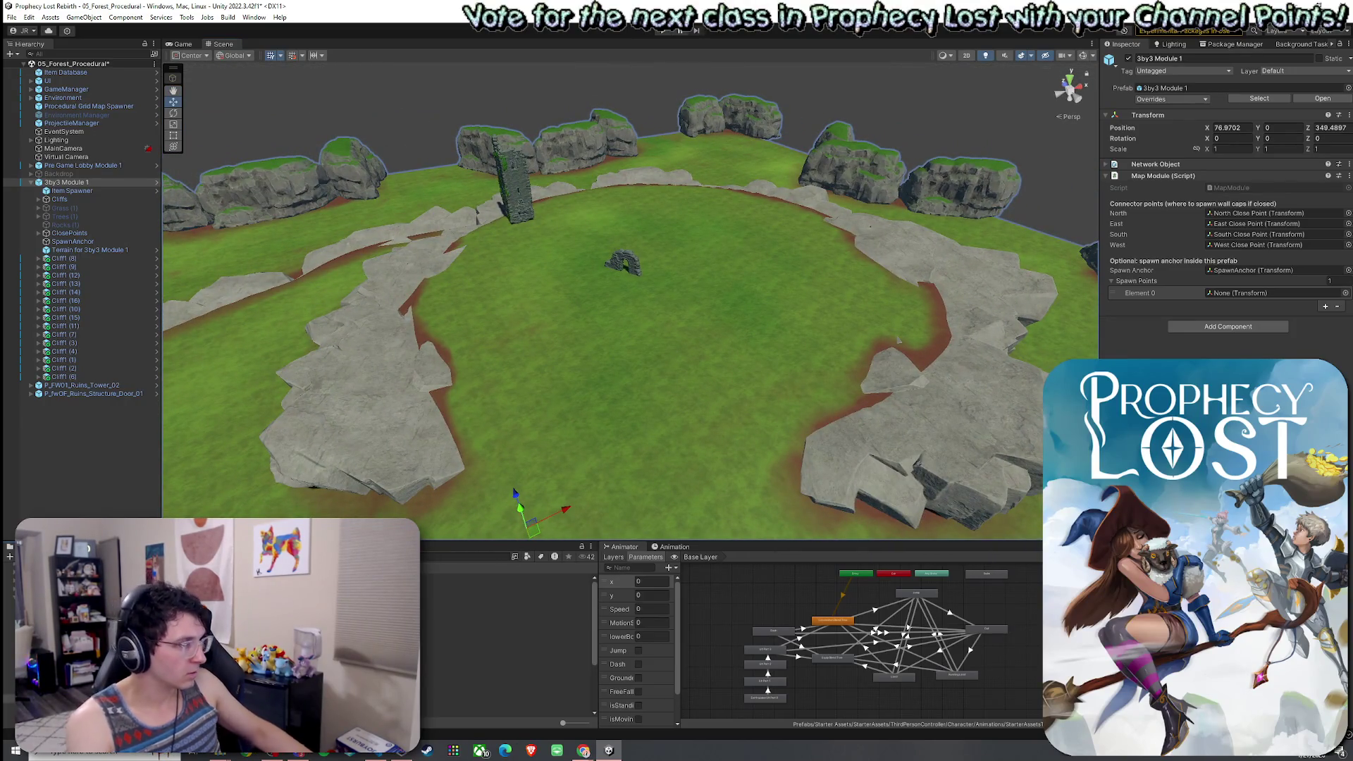
Delete the ruin tower and door arch from the scene.
left_click(504, 620)
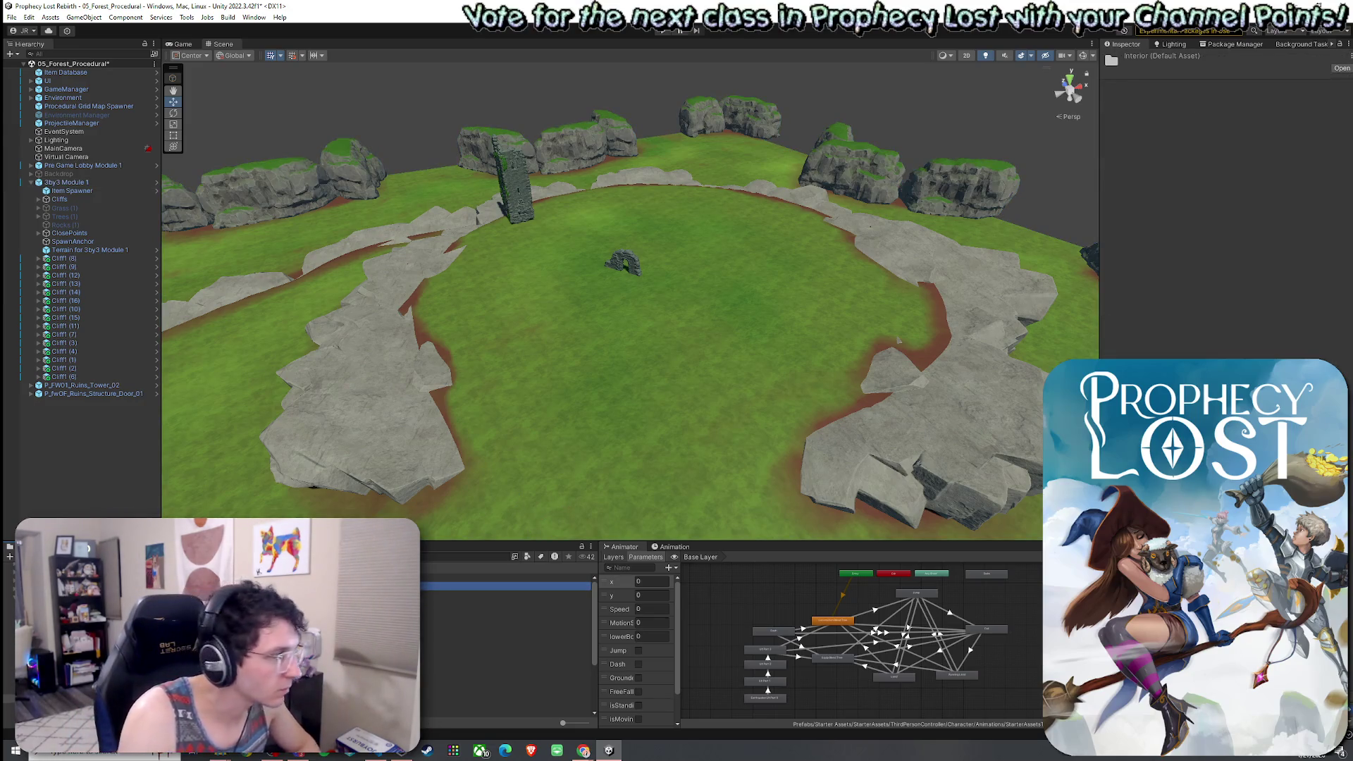
left_click(95, 393)
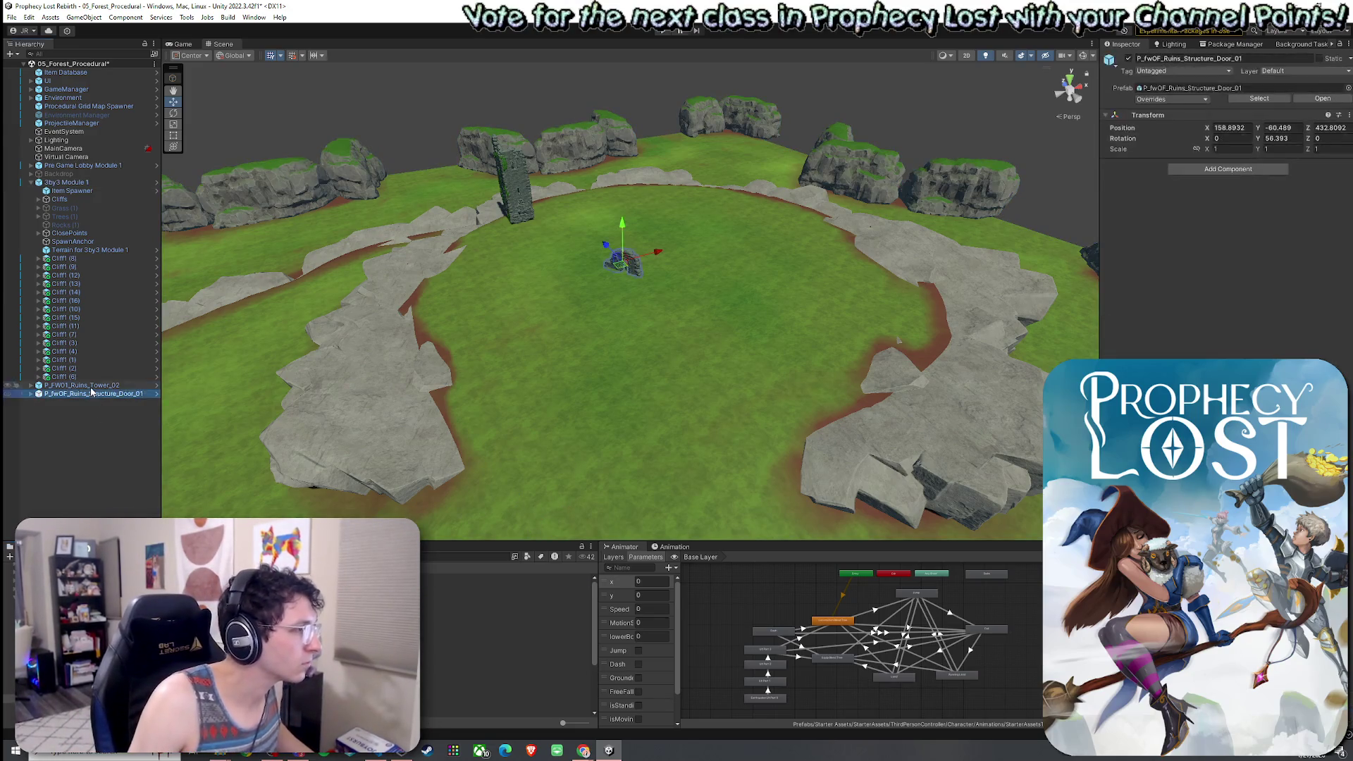
left_click(84, 384, "shift")
key("Delete")
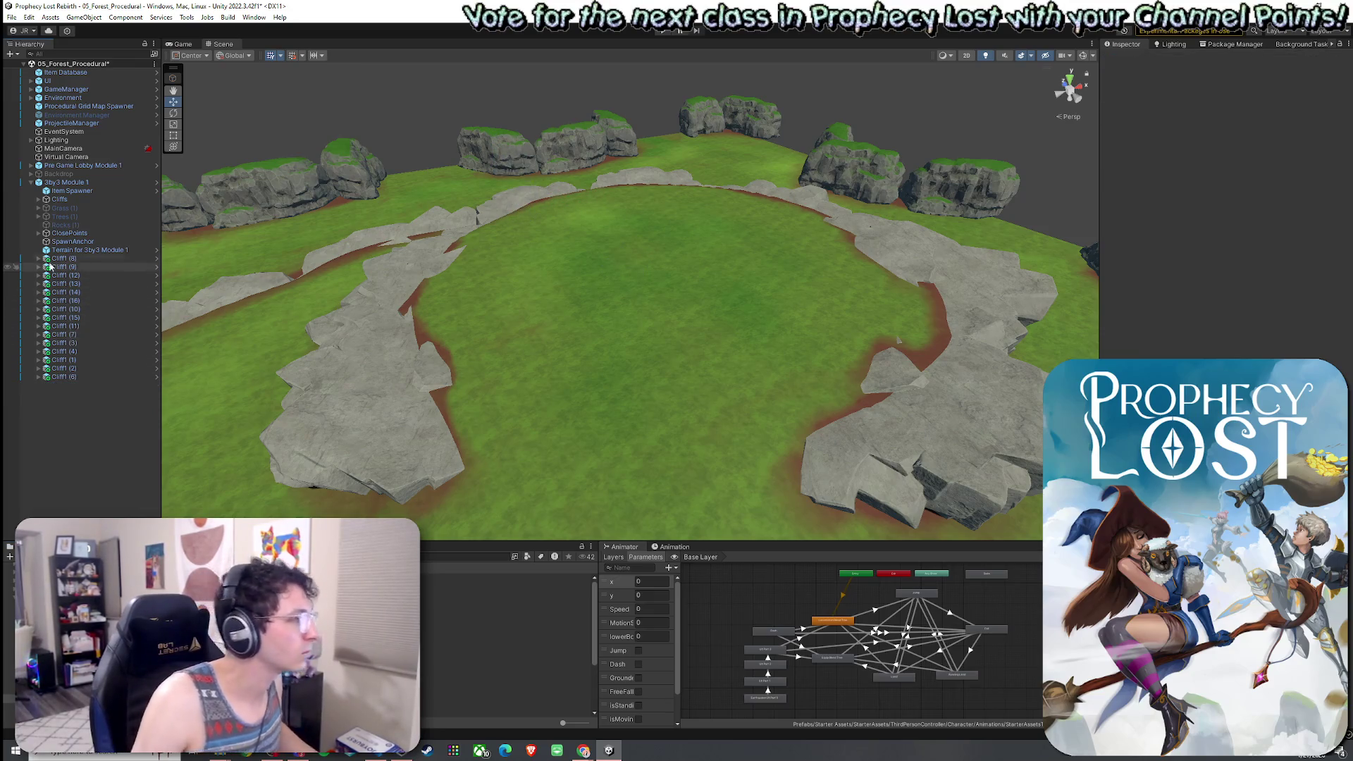
Apply all overrides to the 3by3 Module 1 prefab.
left_click(77, 191)
left_click(65, 182)
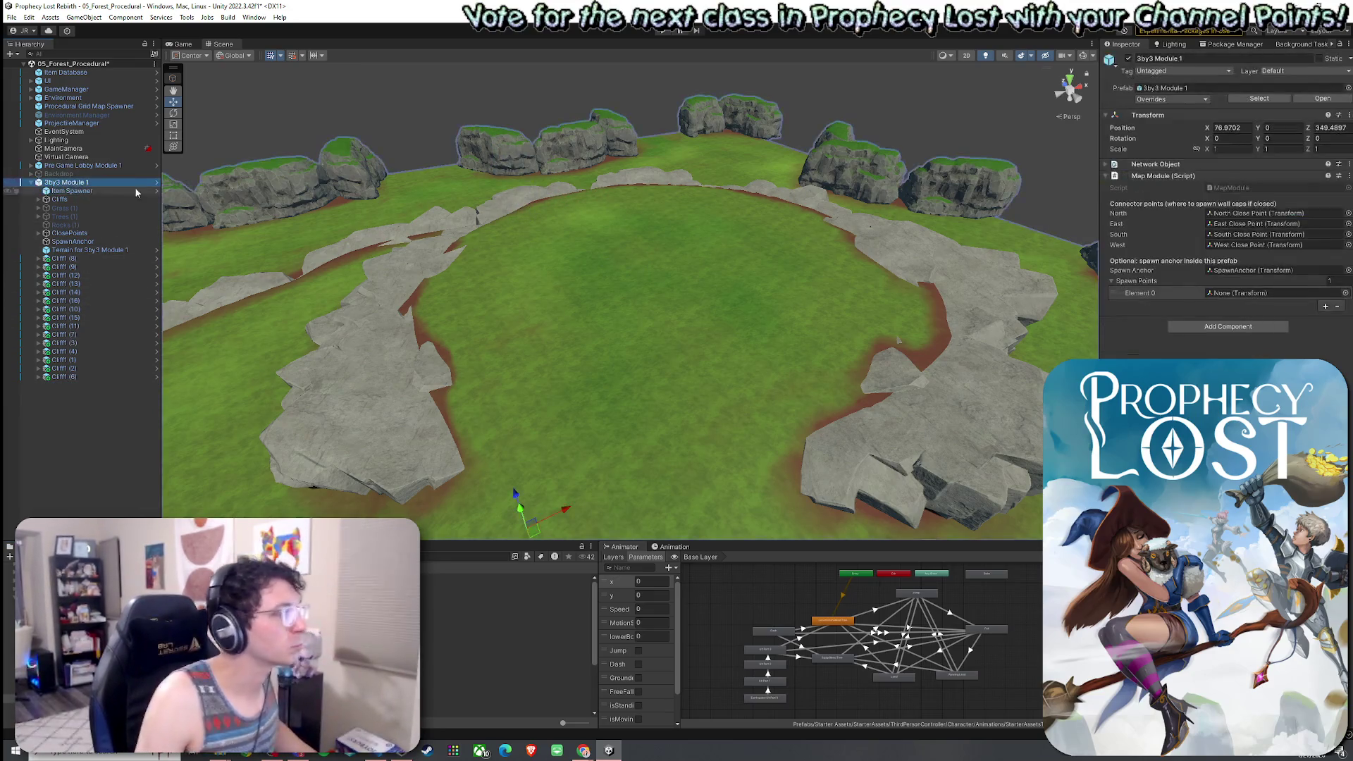
left_click(1172, 99)
left_click(1251, 345)
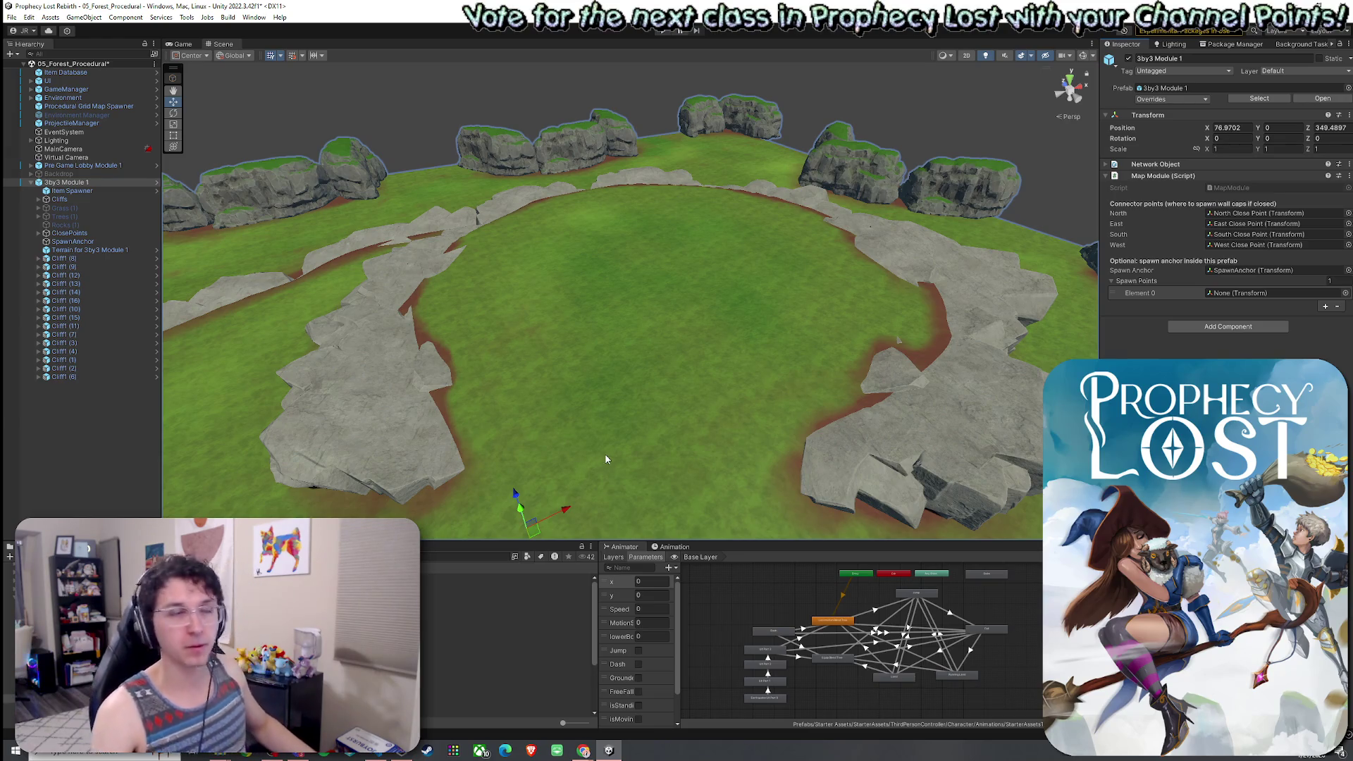
Filter the project assets by name and open the Complete Ruins folder.
scroll(670, 454, "up", 3)
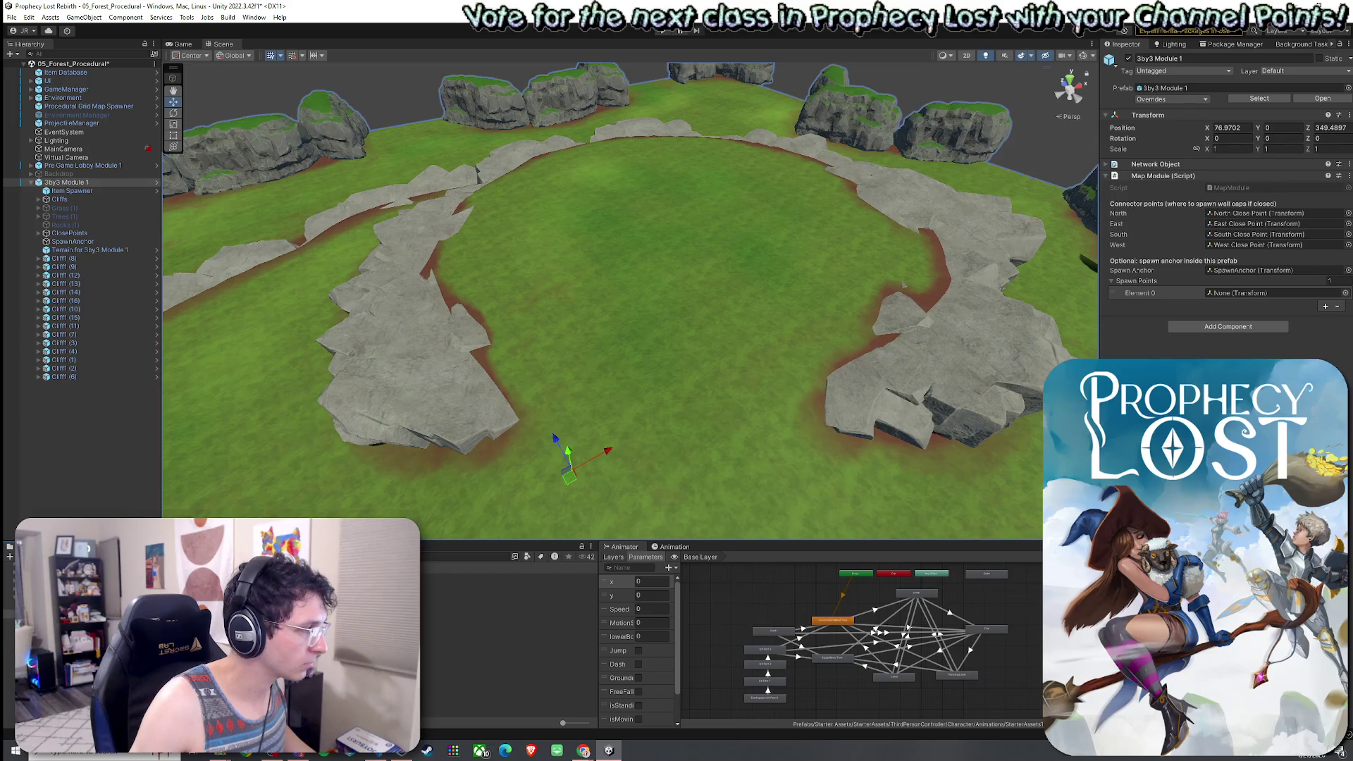
key("ctrl+v")
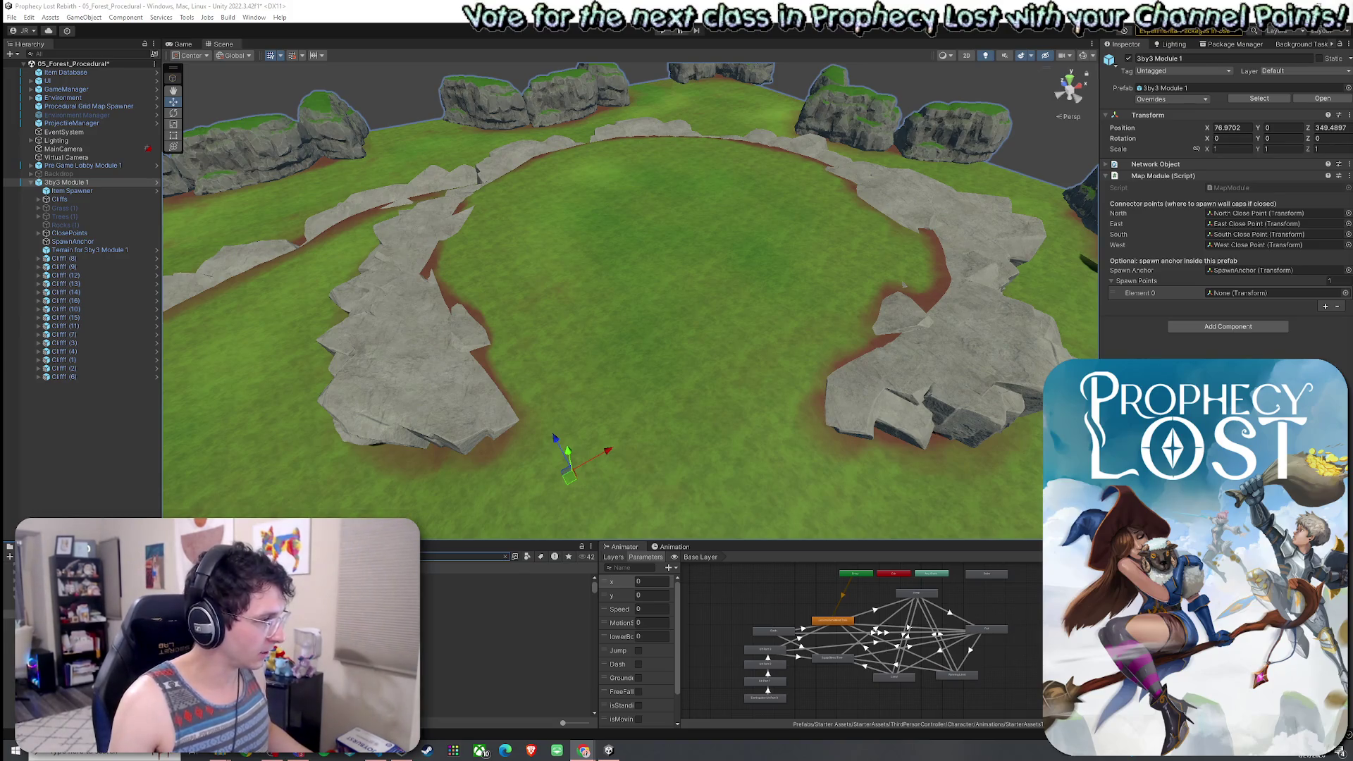
left_click(493, 577)
double_click(493, 578)
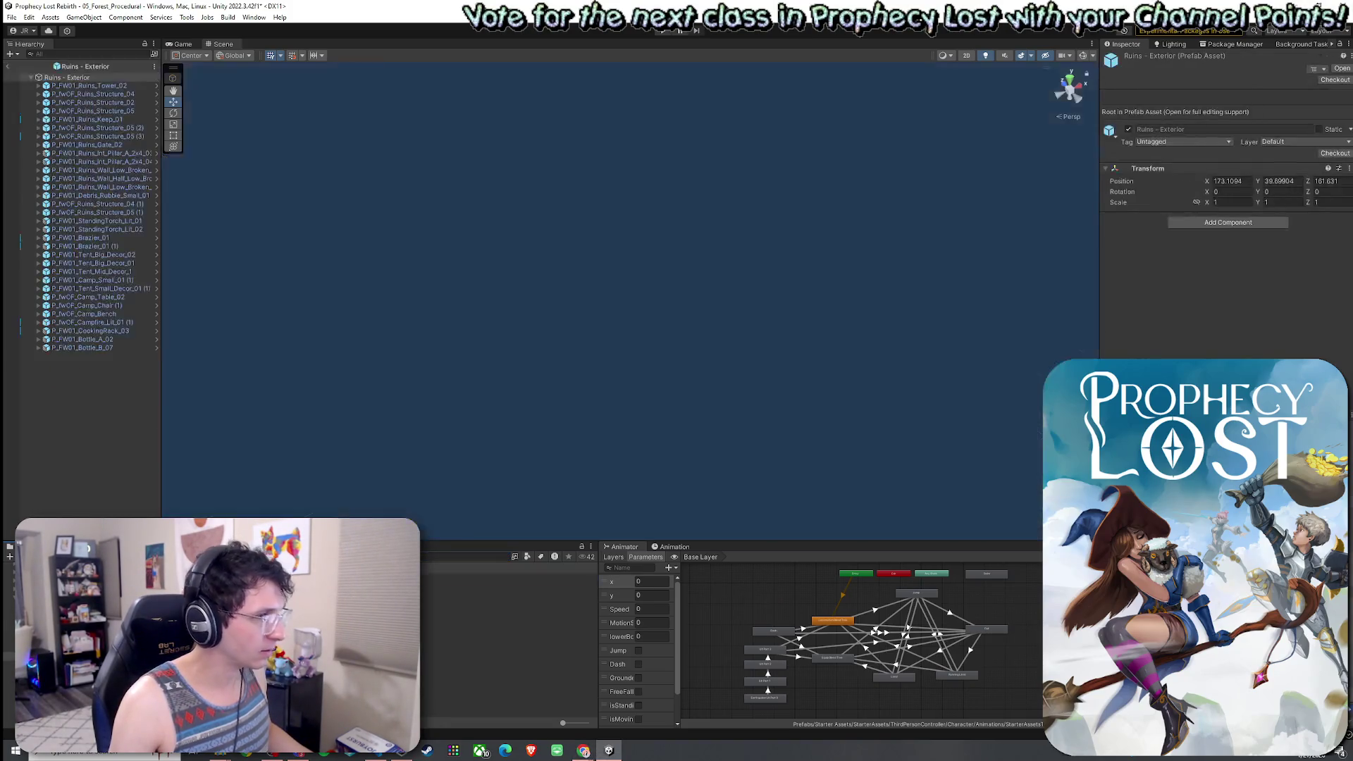
mouse_move(614, 452)
left_mouse_down()
mouse_move(734, 447)
mouse_move(964, 379)
mouse_move(982, 405)
mouse_move(1042, 392)
mouse_move(1007, 395)
left_mouse_up()
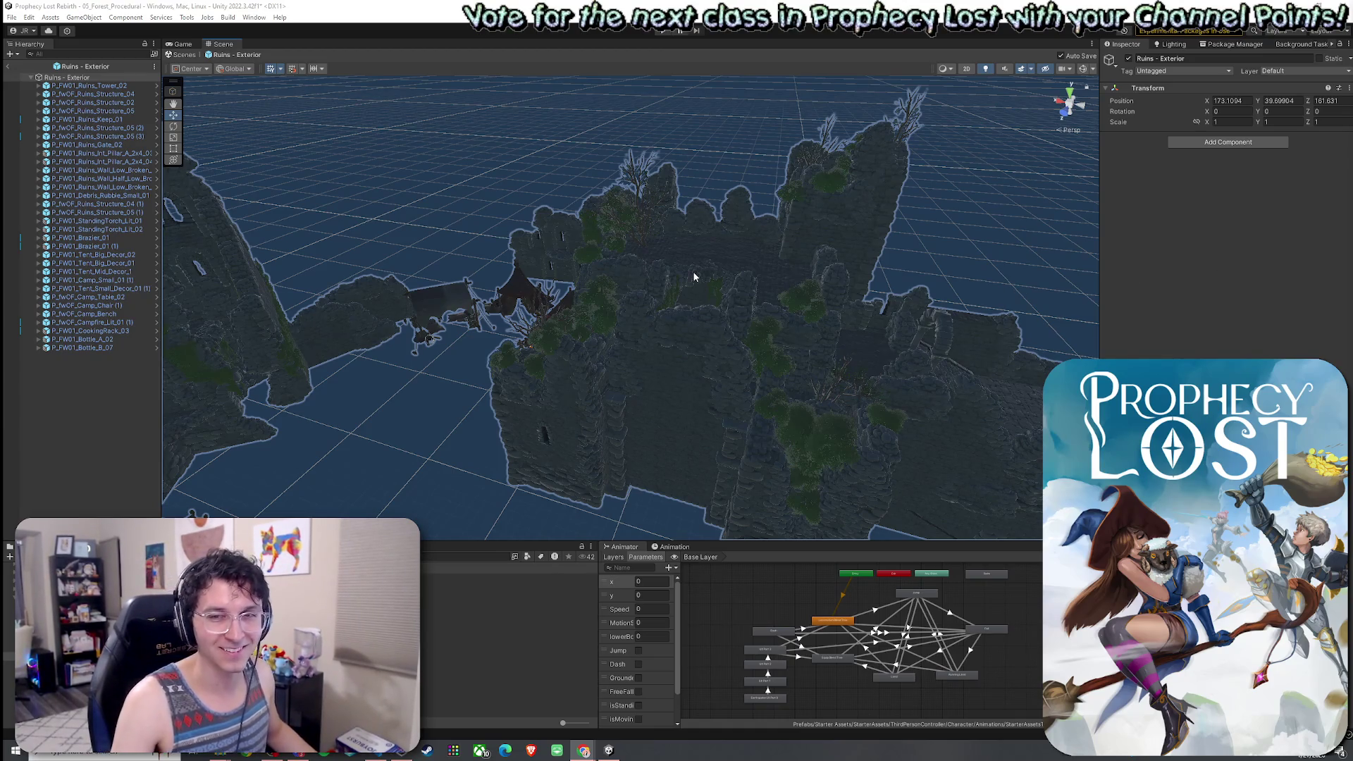
left_click(10, 67)
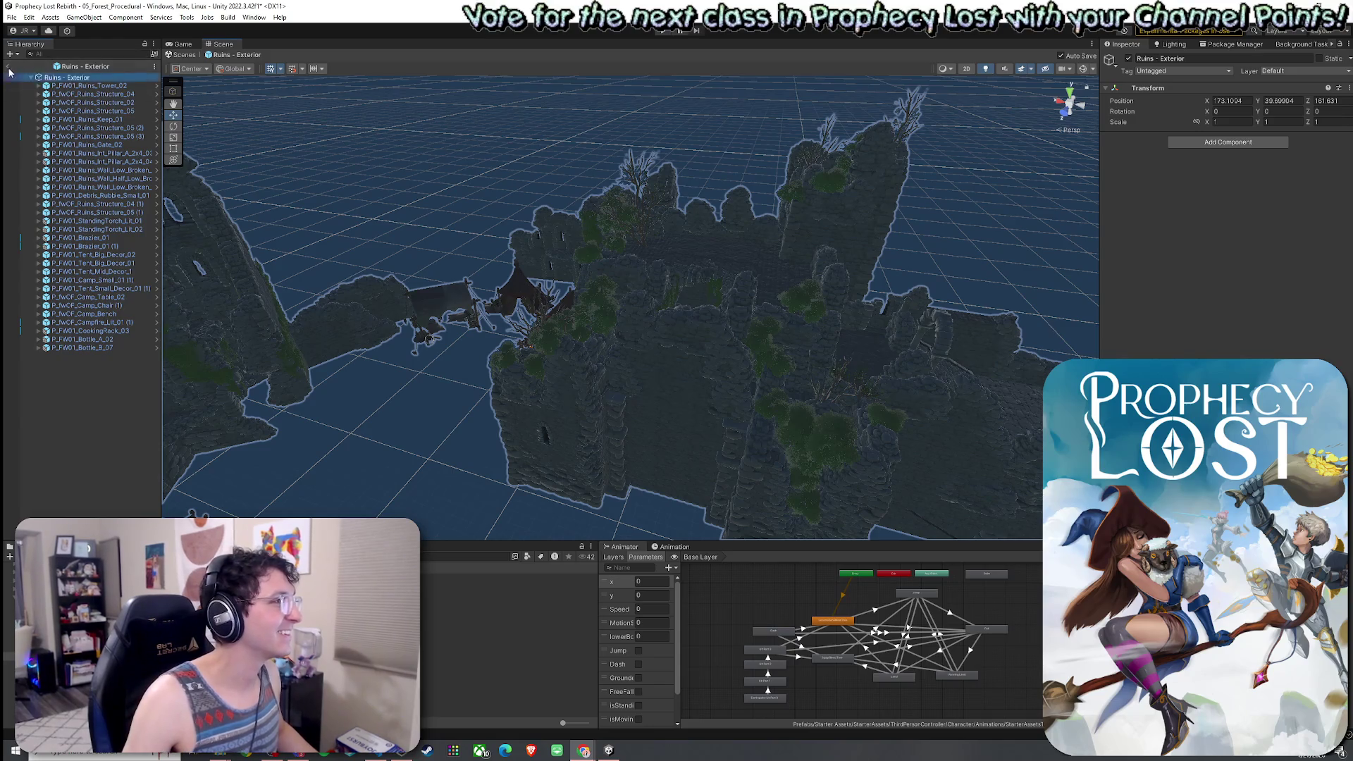
left_click(13, 20)
left_click(430, 220)
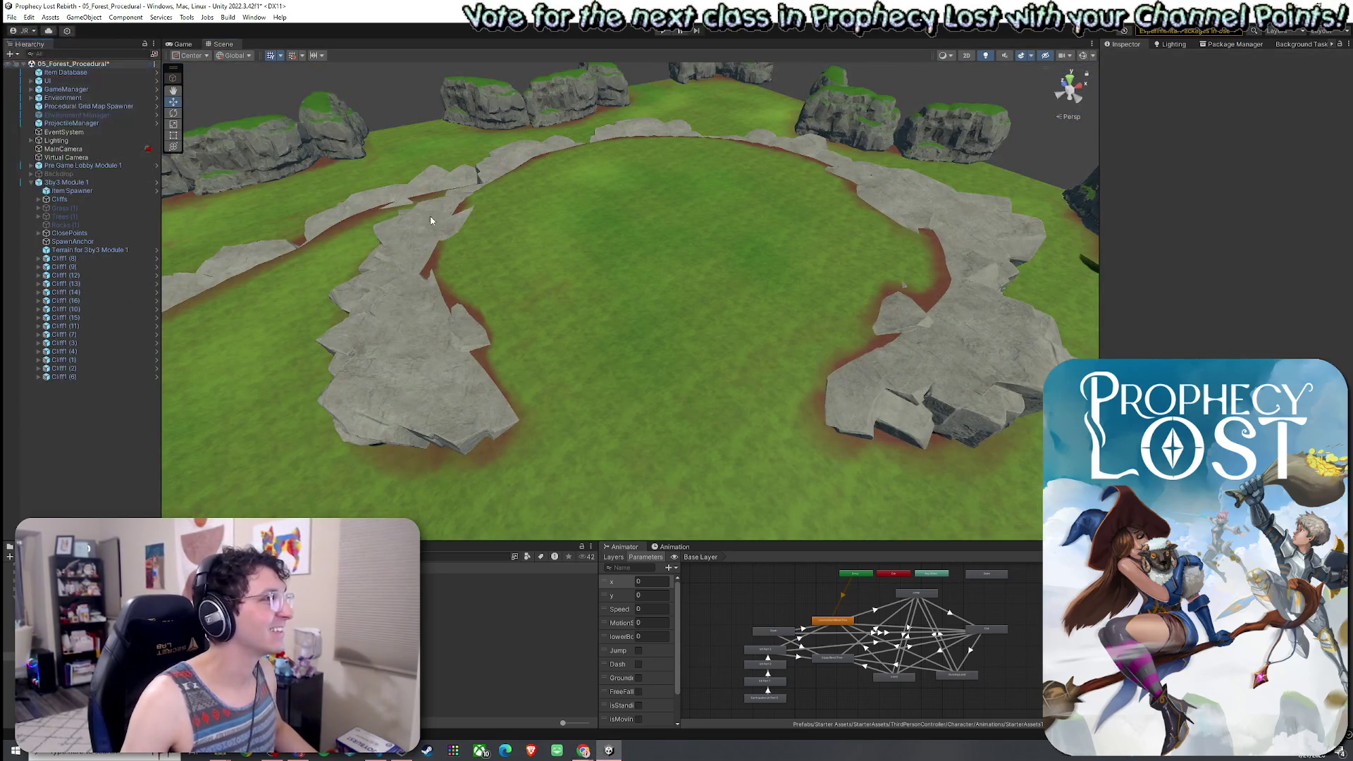
Place the Ruins - Exterior set in the arena centre and sink it lower.
mouse_move(406, 318)
left_mouse_down()
mouse_move(438, 332)
mouse_move(565, 299)
left_mouse_up()
left_click(479, 578)
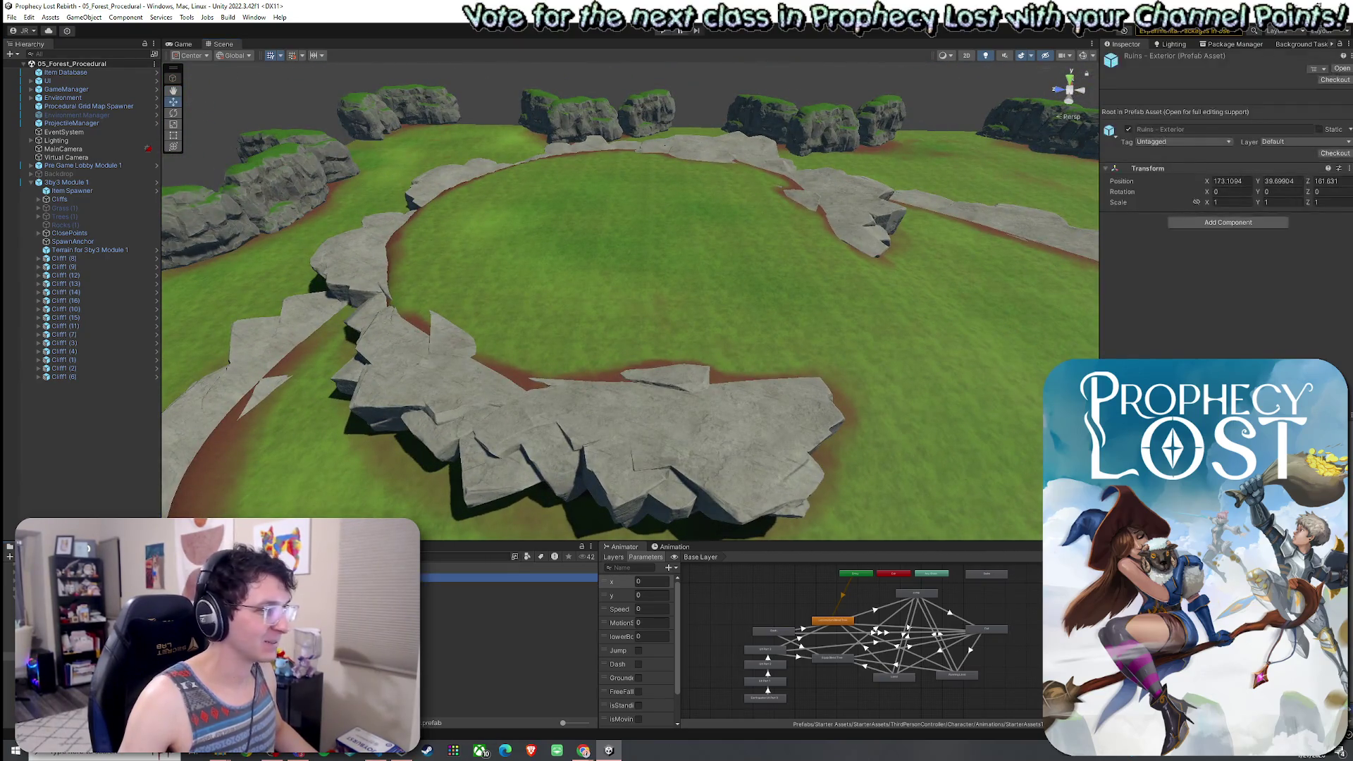
mouse_move(479, 578)
left_mouse_down()
mouse_move(653, 279)
mouse_move(616, 159)
mouse_move(564, 247)
mouse_move(564, 282)
mouse_move(743, 301)
mouse_move(398, 355)
left_mouse_up()
key("e")
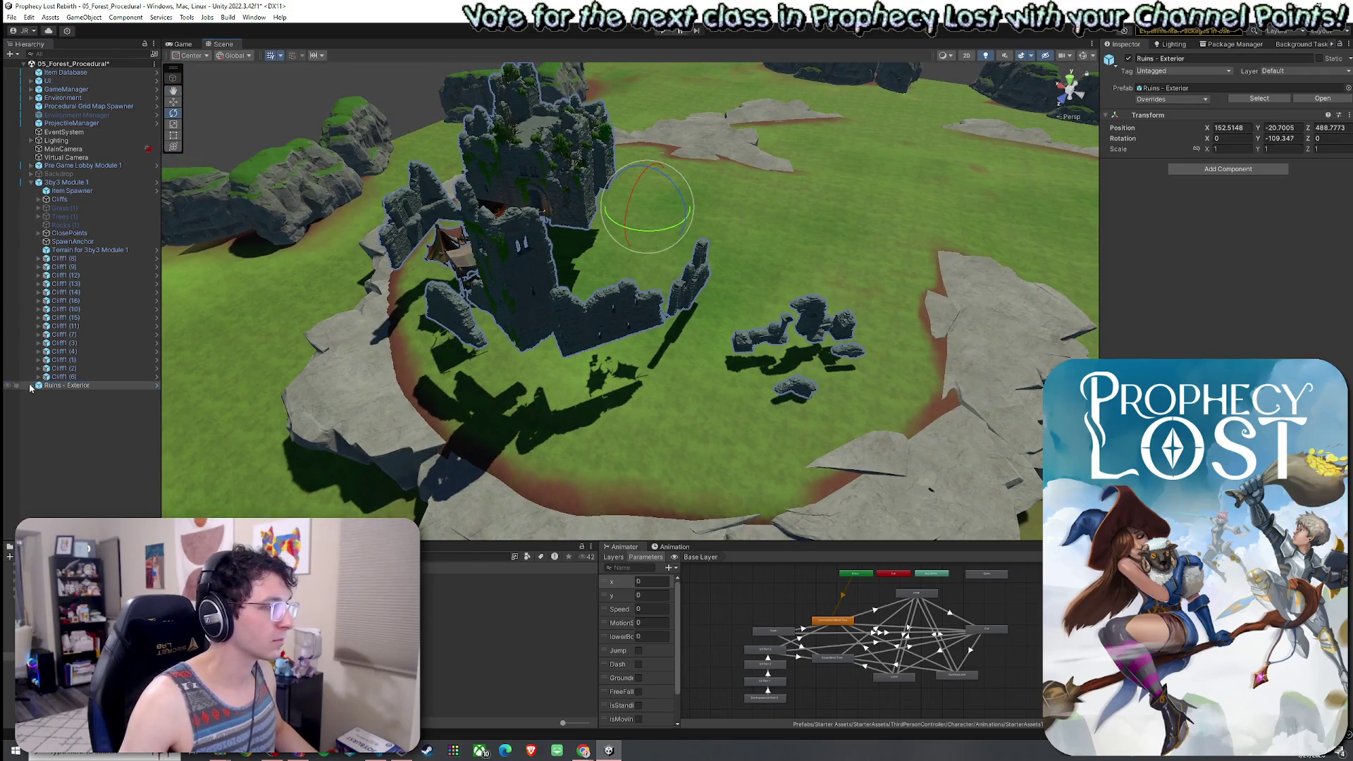
left_click(31, 385)
scroll(85, 352, "down", 5)
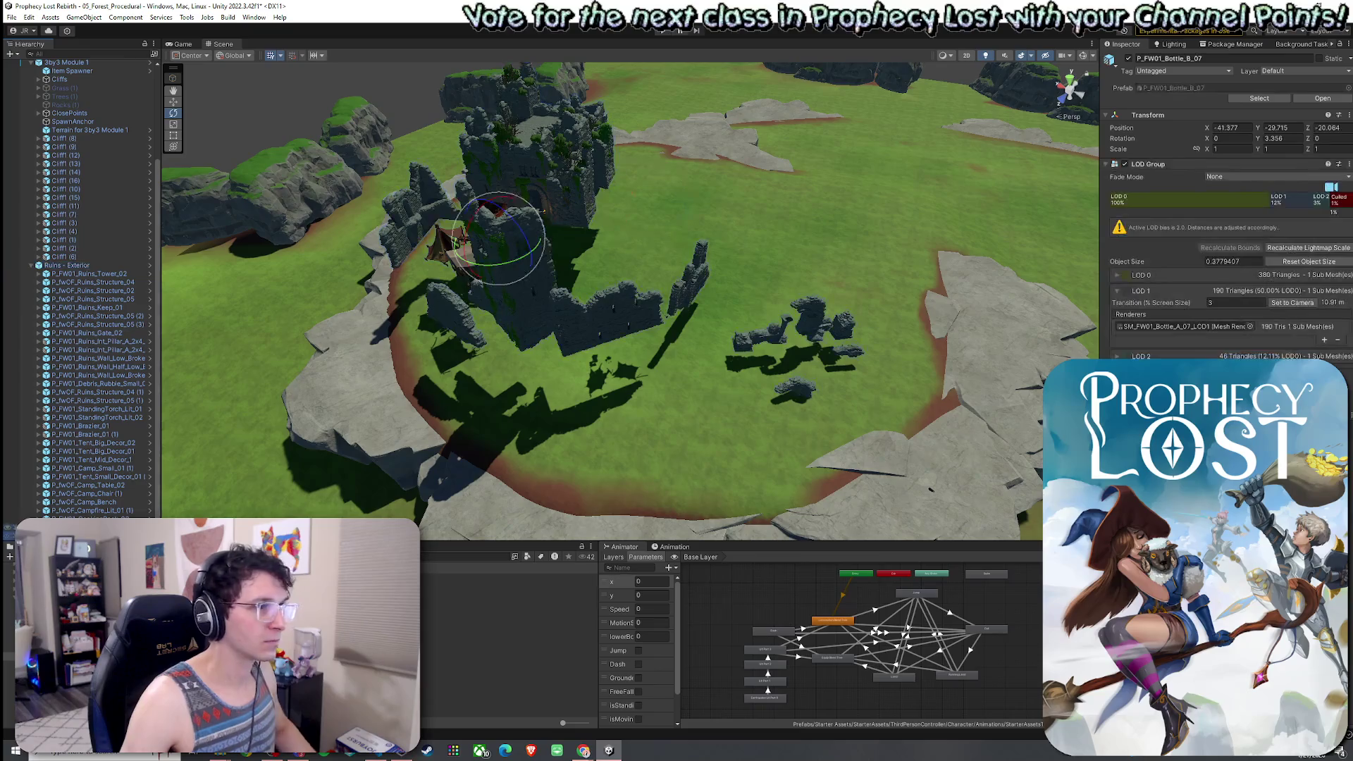
left_click(85, 502)
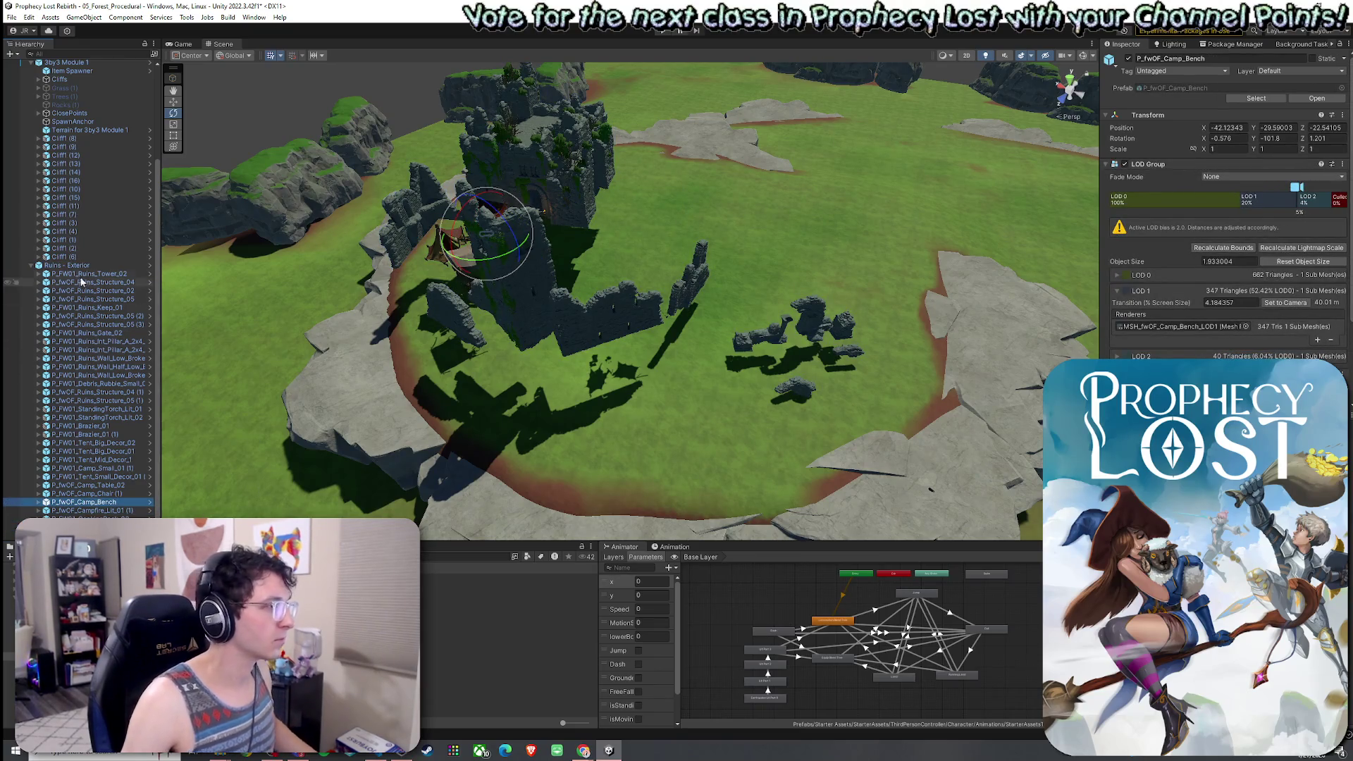
left_click(493, 287)
key("w")
mouse_move(648, 180)
left_mouse_down()
mouse_move(649, 242)
mouse_move(649, 225)
mouse_move(612, 274)
mouse_move(265, 172)
mouse_move(422, 268)
mouse_move(634, 331)
left_mouse_up()
Raise the wall end piece, Wall_Half_Low, other wall pieces and debris rubble.
left_click(757, 359)
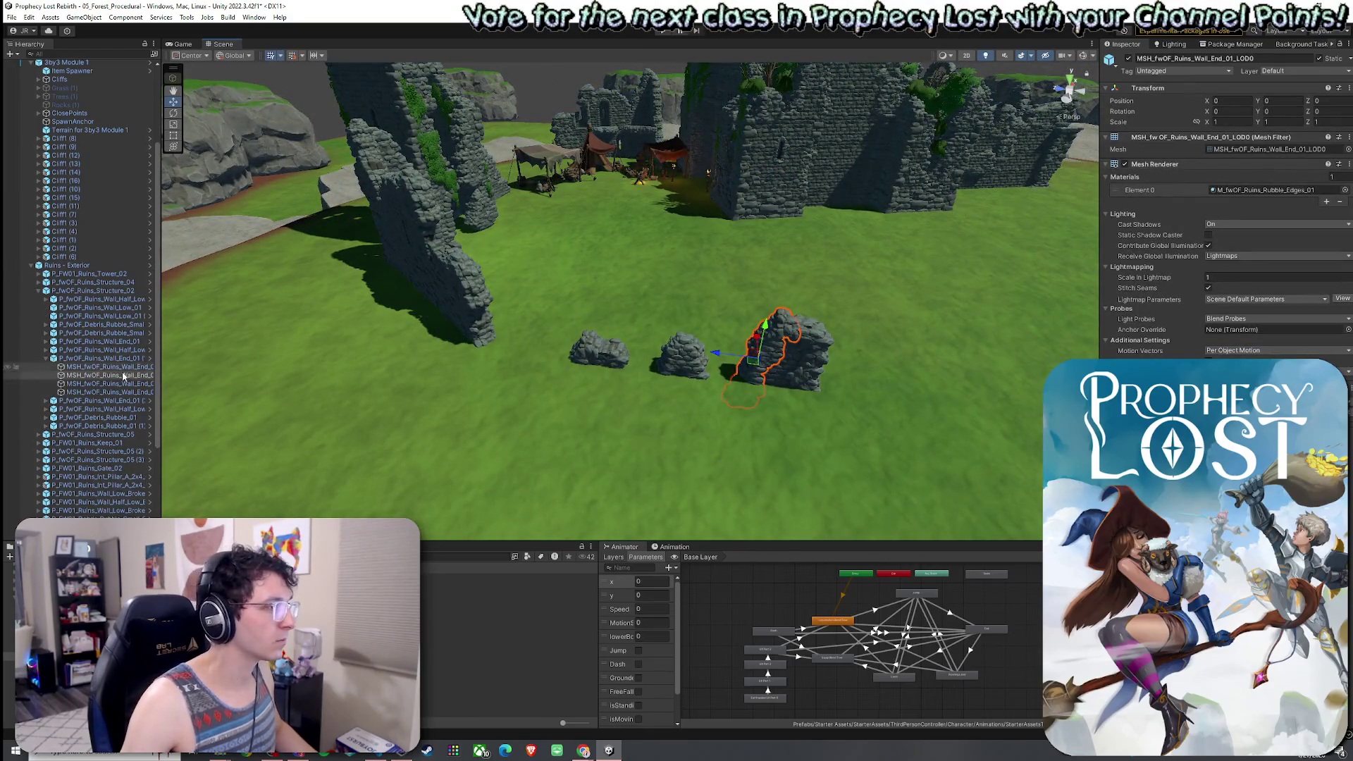
left_click(765, 335)
left_click_drag(765, 334, 767, 312)
left_click(46, 359)
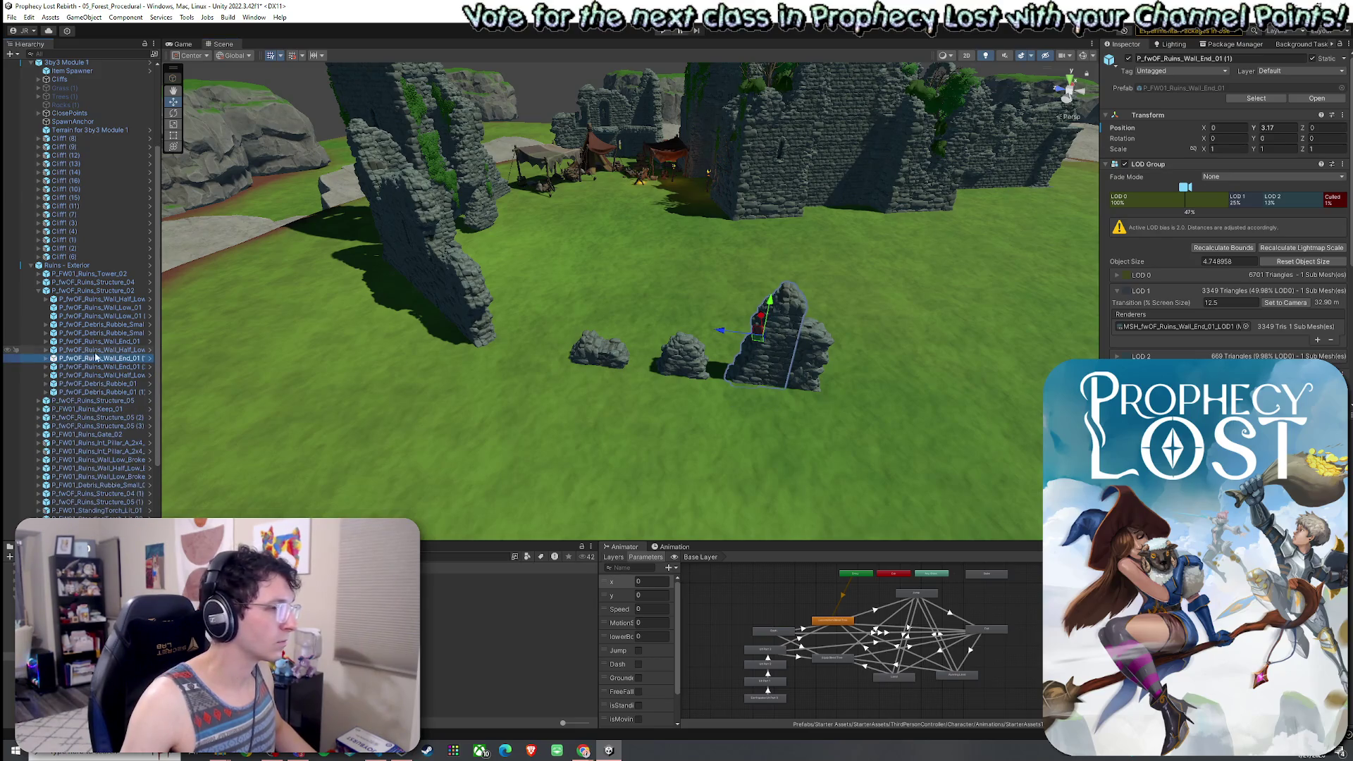
left_click(98, 350, "ctrl")
left_click(98, 366, "ctrl")
left_click(97, 375, "ctrl")
left_click(98, 383, "ctrl")
mouse_move(748, 357)
left_mouse_down()
mouse_move(751, 295)
mouse_move(751, 338)
left_mouse_up()
Raise P_fwOF_Ruins_Wall_End_01 and Wall_Half_Low further above the ground.
left_click(236, 339)
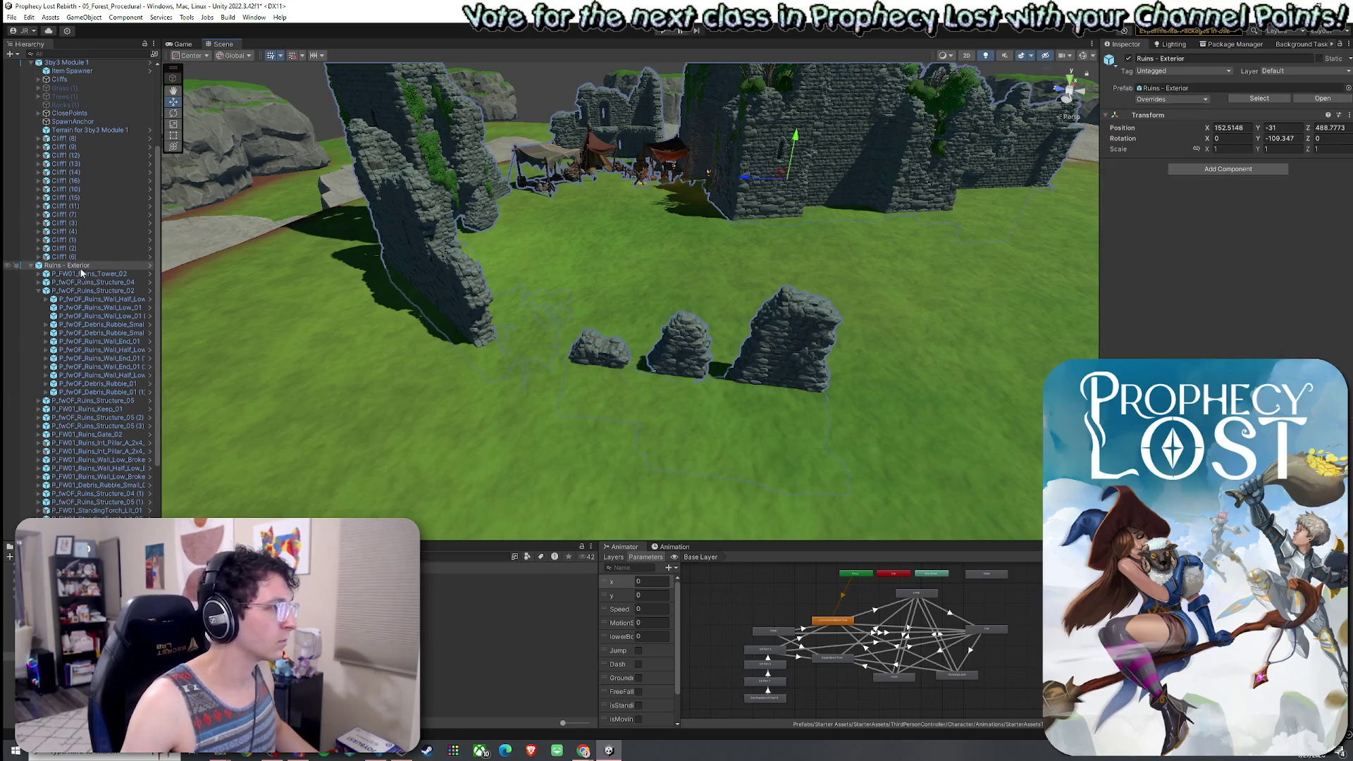
left_click(594, 349)
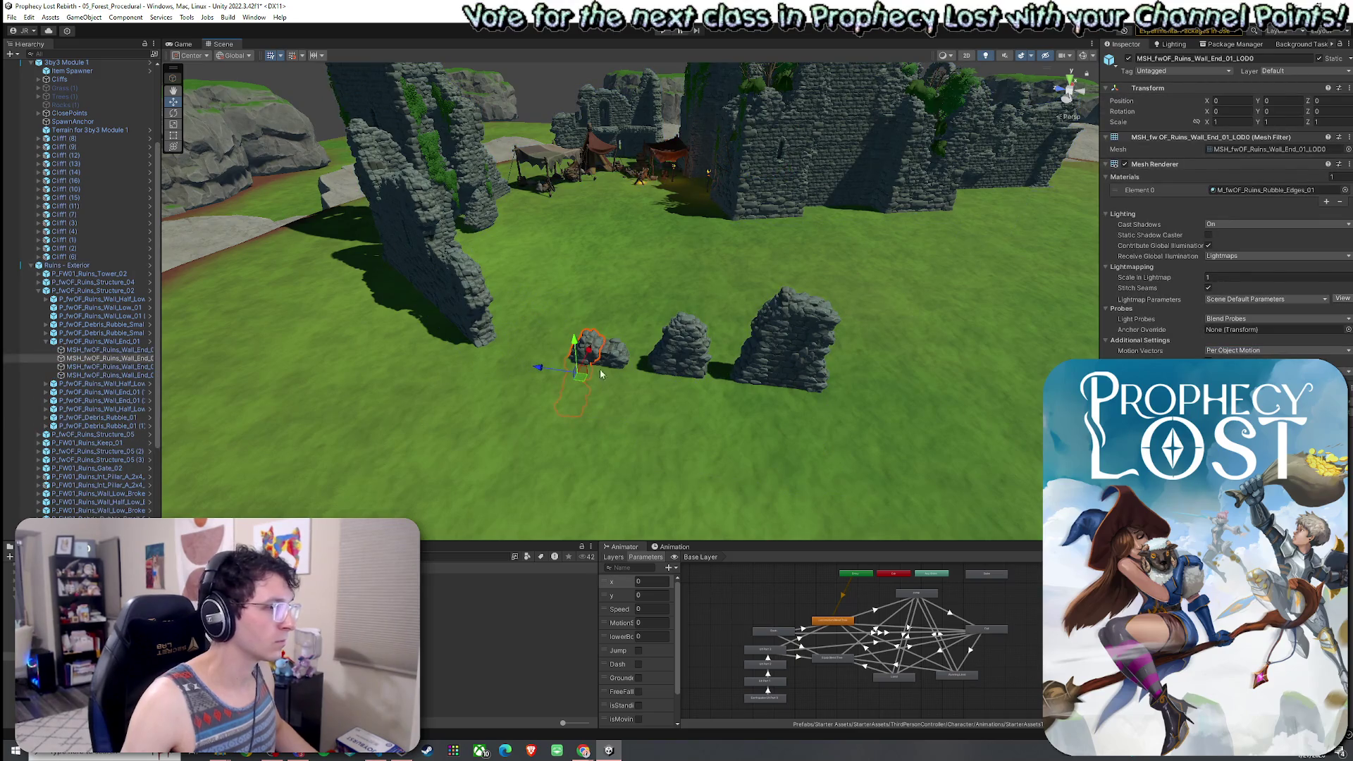
left_click(46, 298)
left_click(61, 367)
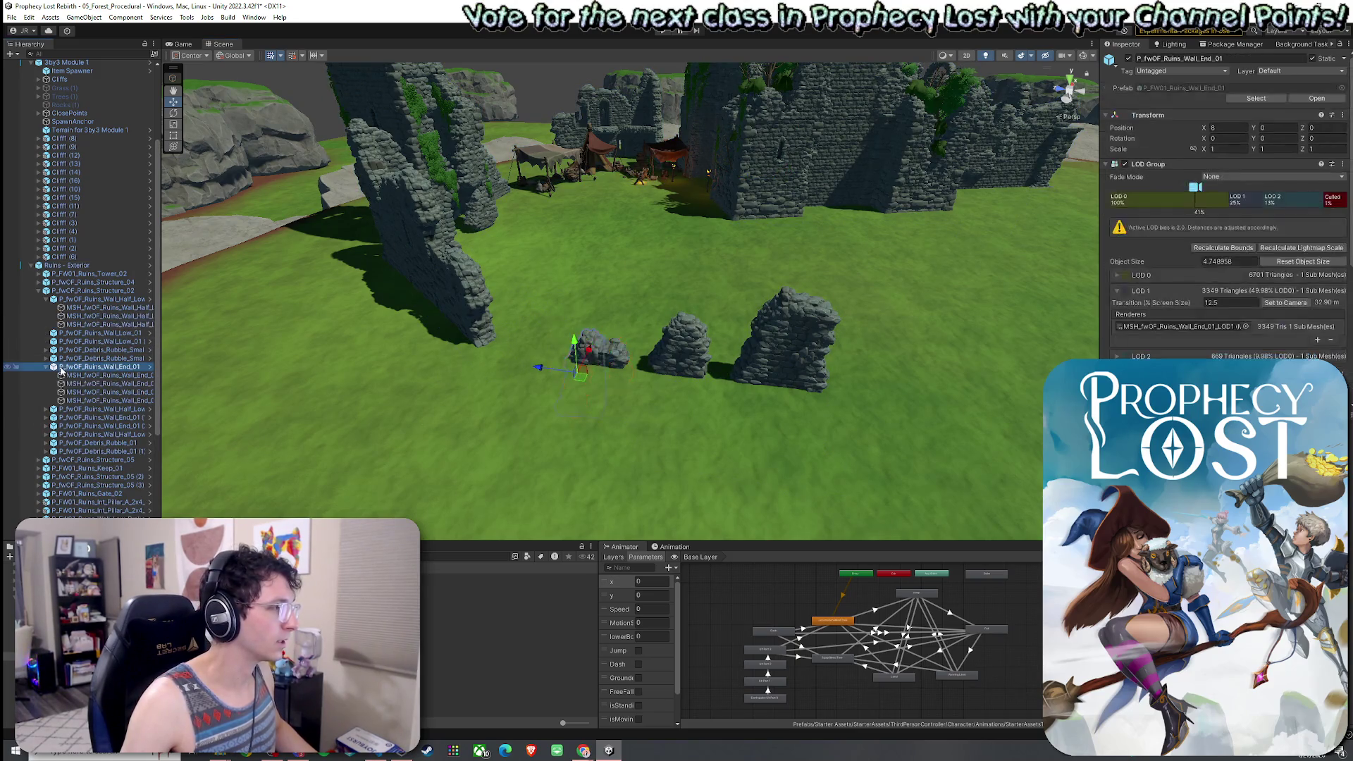
left_click(99, 299, "ctrl")
mouse_move(590, 344)
left_mouse_down()
mouse_move(591, 282)
mouse_move(577, 360)
mouse_move(613, 253)
mouse_move(586, 256)
mouse_move(620, 246)
mouse_move(822, 253)
mouse_move(1021, 235)
mouse_move(857, 226)
mouse_move(626, 242)
left_mouse_up()
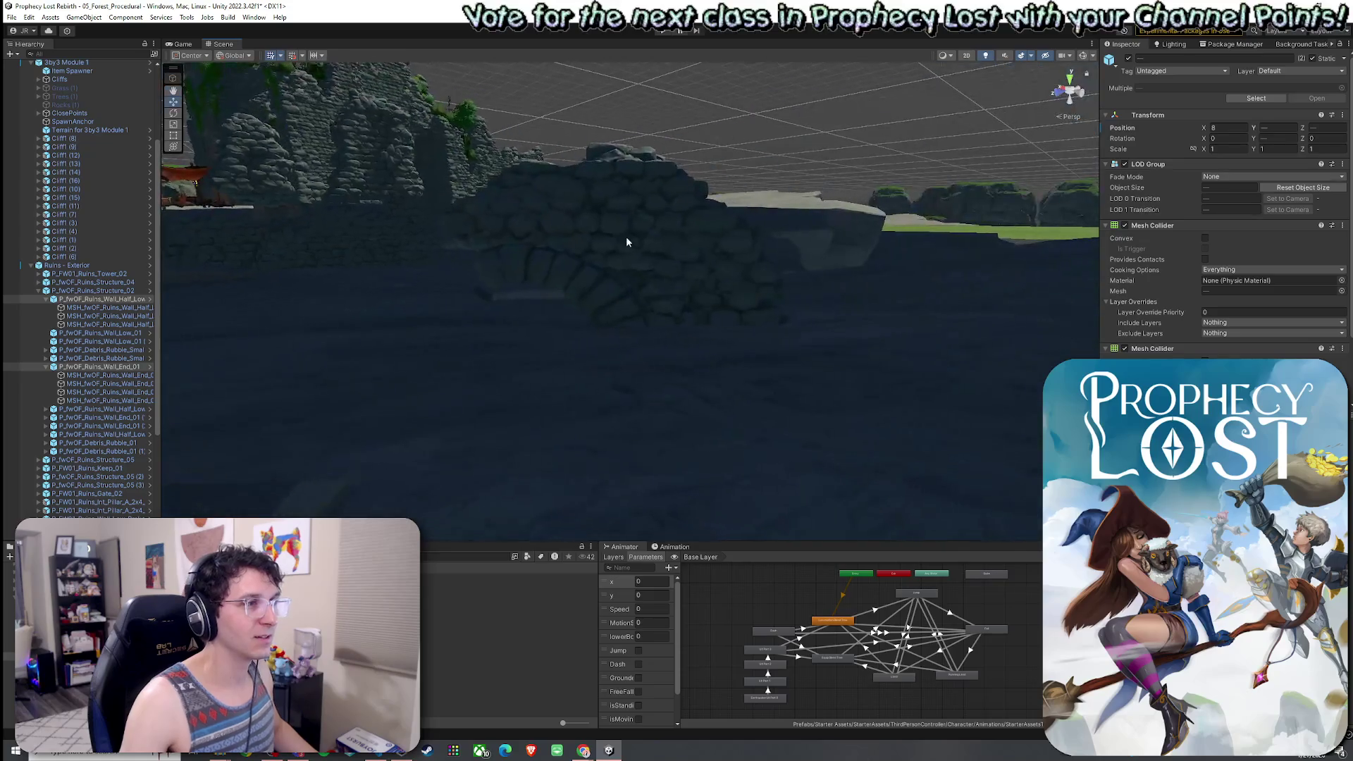
Undo the recent ruin adjustments and the ruins placement.
left_click(532, 286)
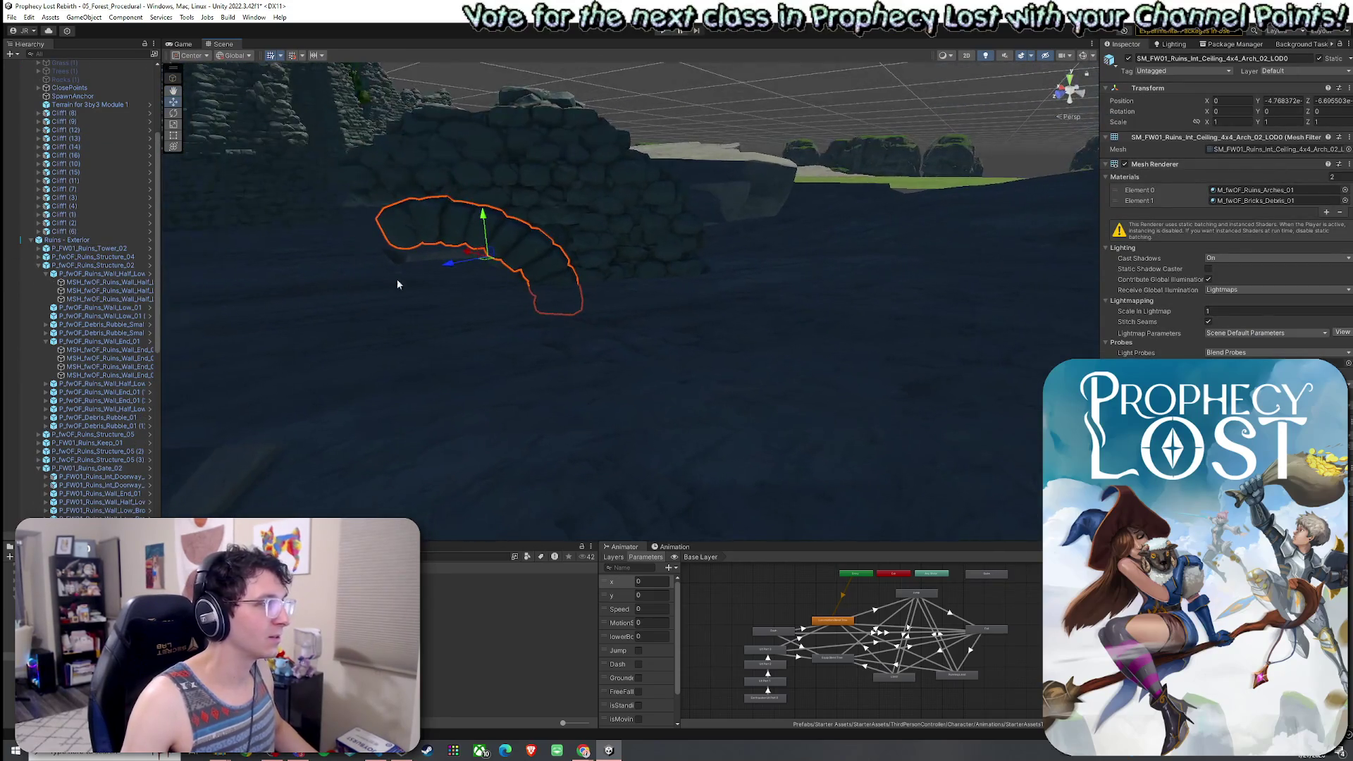
scroll(552, 324, "down", 10)
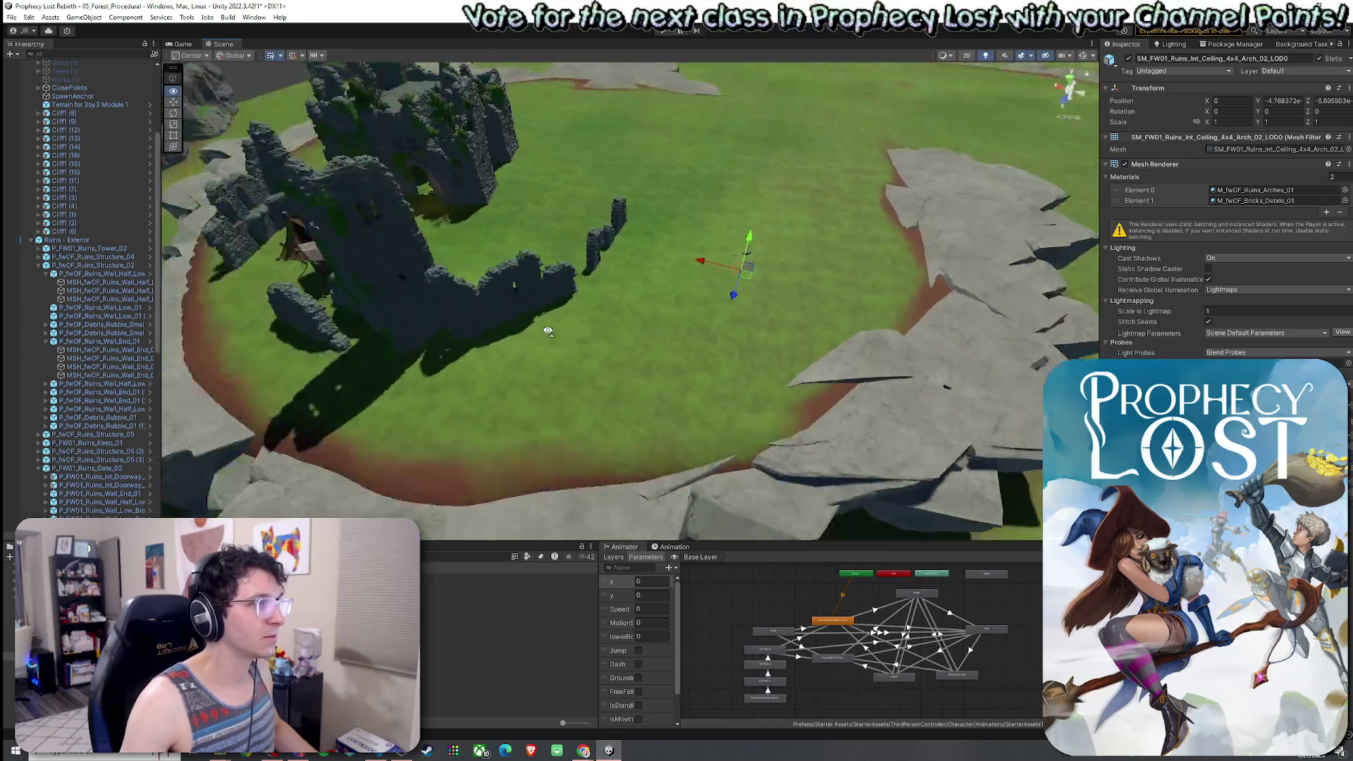
key("ctrl+z")
key("ctrl+z")
key("ctrl+z")
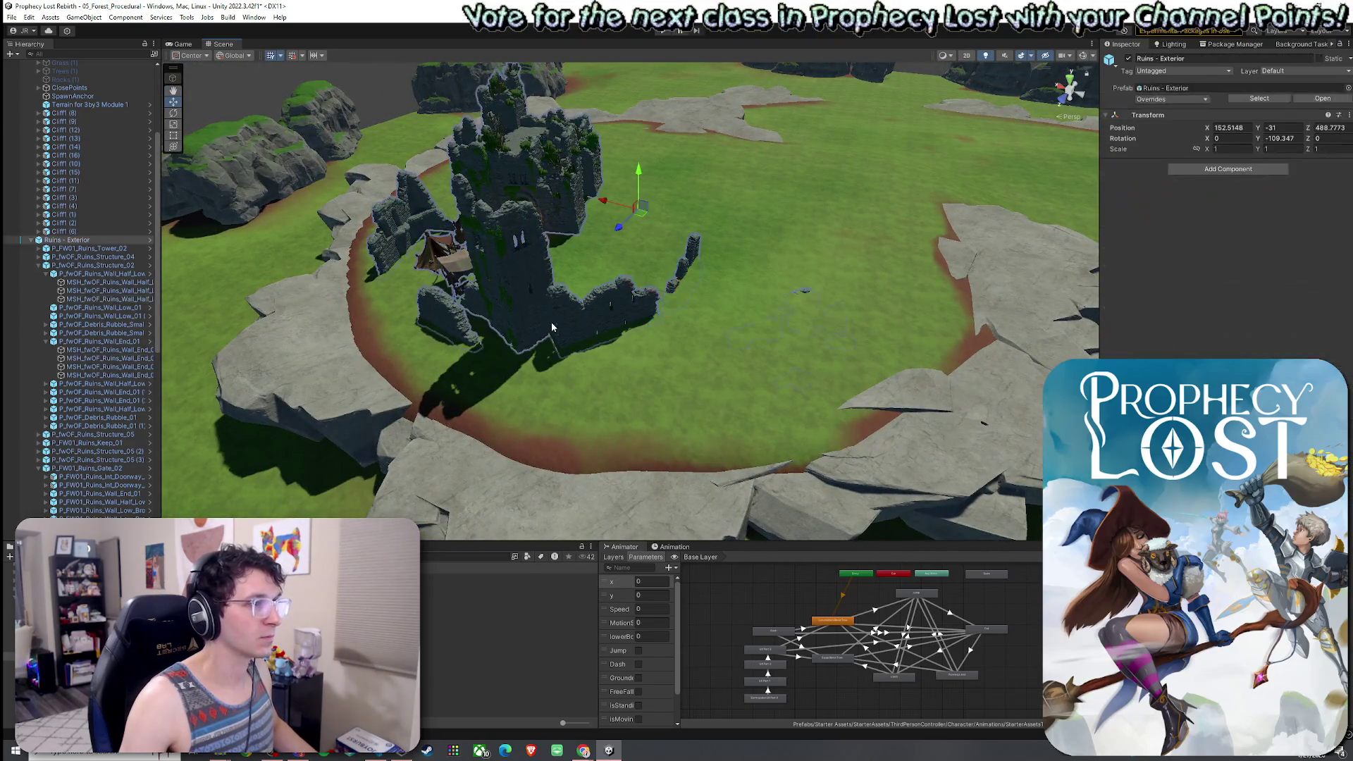
key("ctrl+z")
key("ctrl+z")
key("ctrl+z")
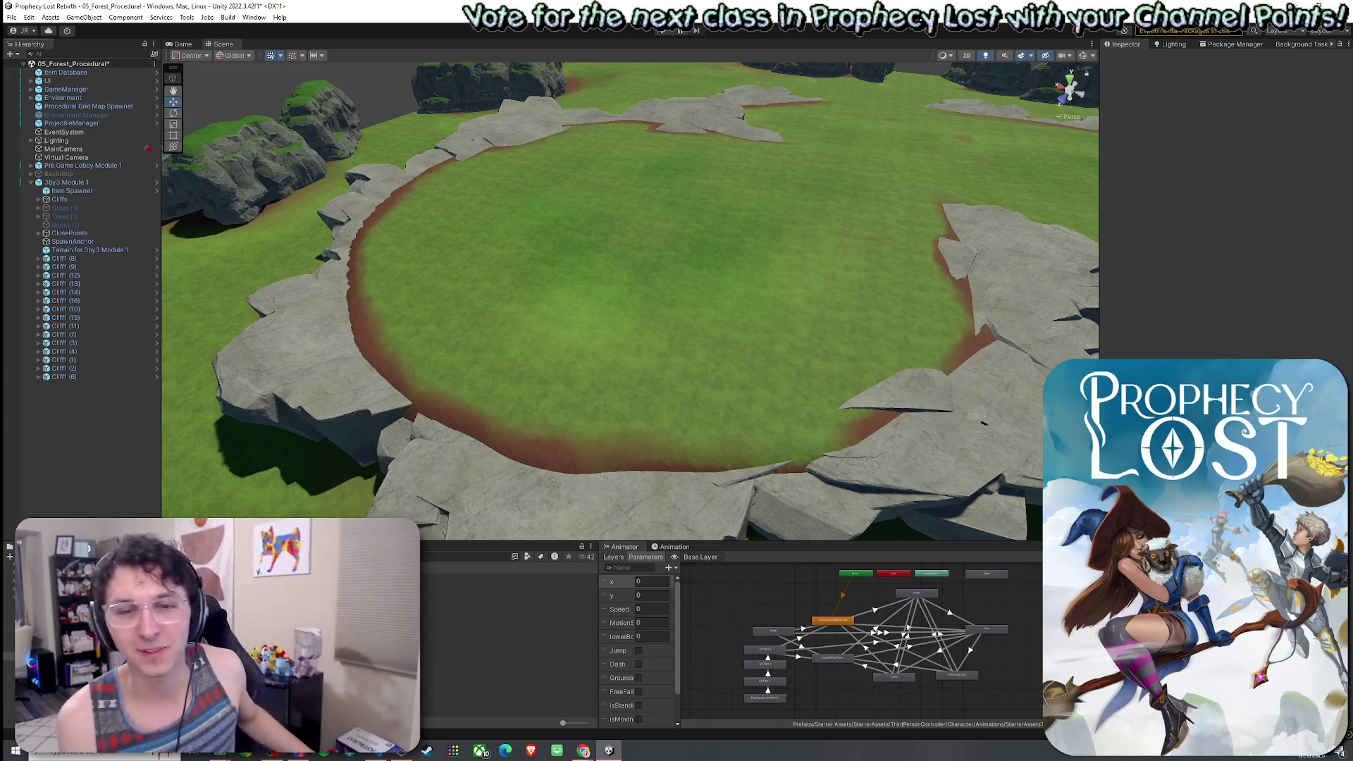
Fly low over the empty grass arena and select the Ruins - Exterior prefab.
mouse_move(821, 308)
left_mouse_down()
mouse_move(812, 383)
mouse_move(619, 414)
left_mouse_up()
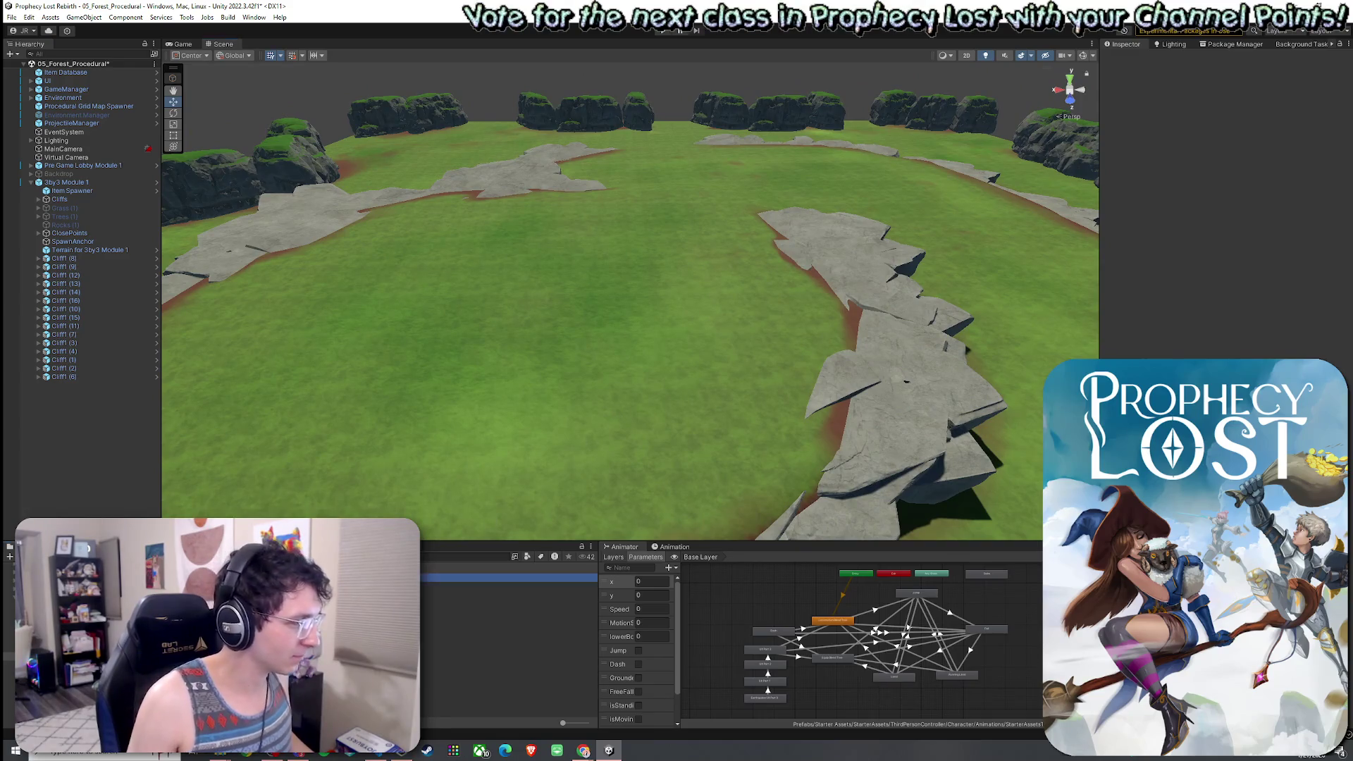
left_click(437, 578)
left_click(458, 572)
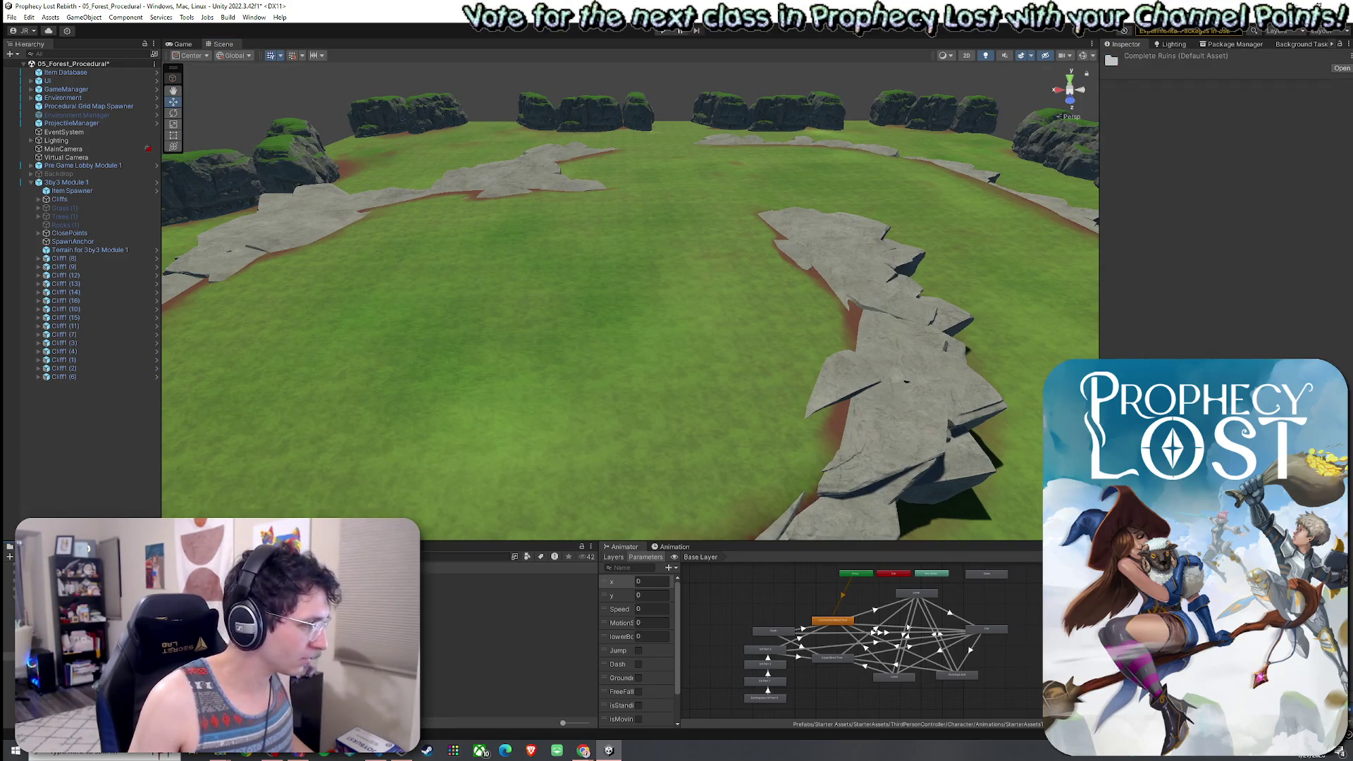
Browse the Foliage and Mountains folders, trial-place P_fwOF_BackgroundMountain_01, then undo it.
left_click(458, 594)
left_click(458, 603)
double_click(458, 604)
left_click(458, 578)
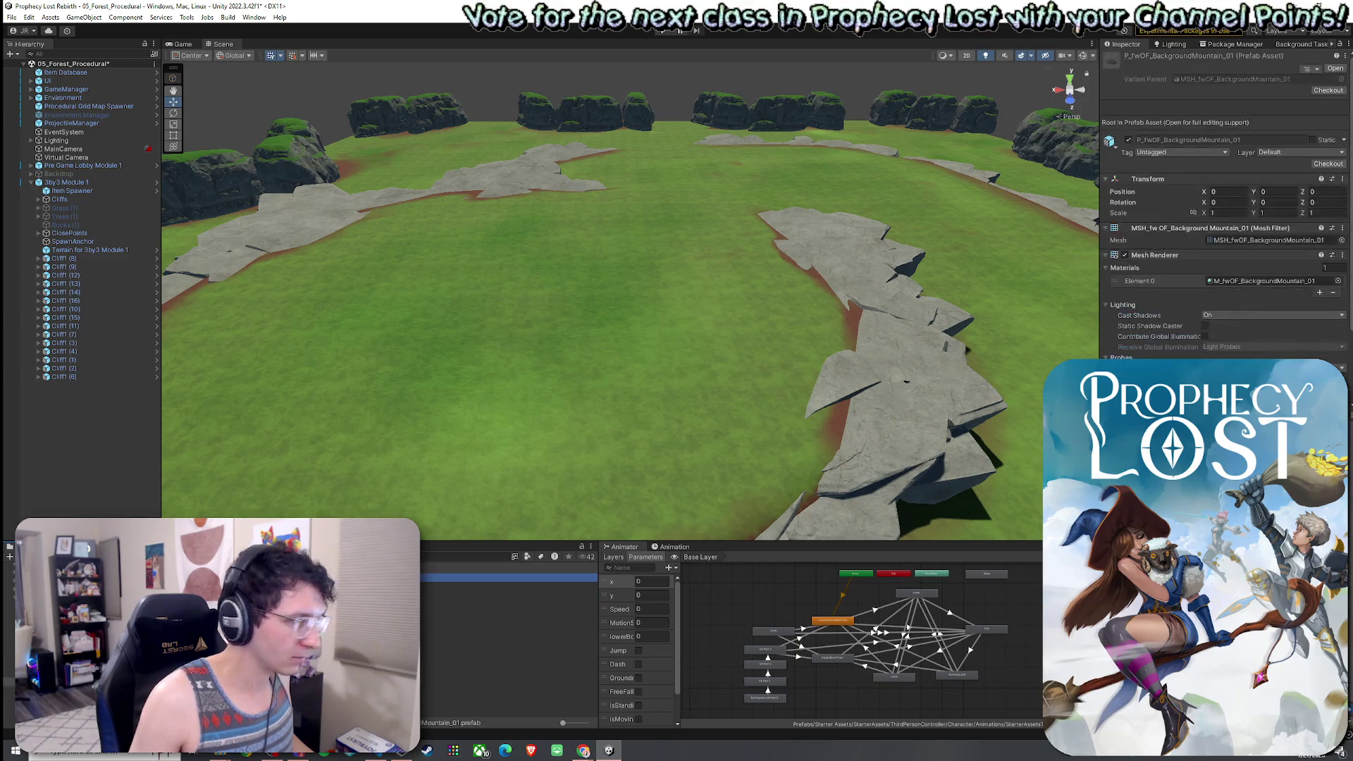
mouse_move(493, 578)
left_mouse_down()
mouse_move(631, 350)
mouse_move(620, 328)
mouse_move(655, 99)
mouse_move(624, 157)
left_mouse_up()
key("ctrl+z")
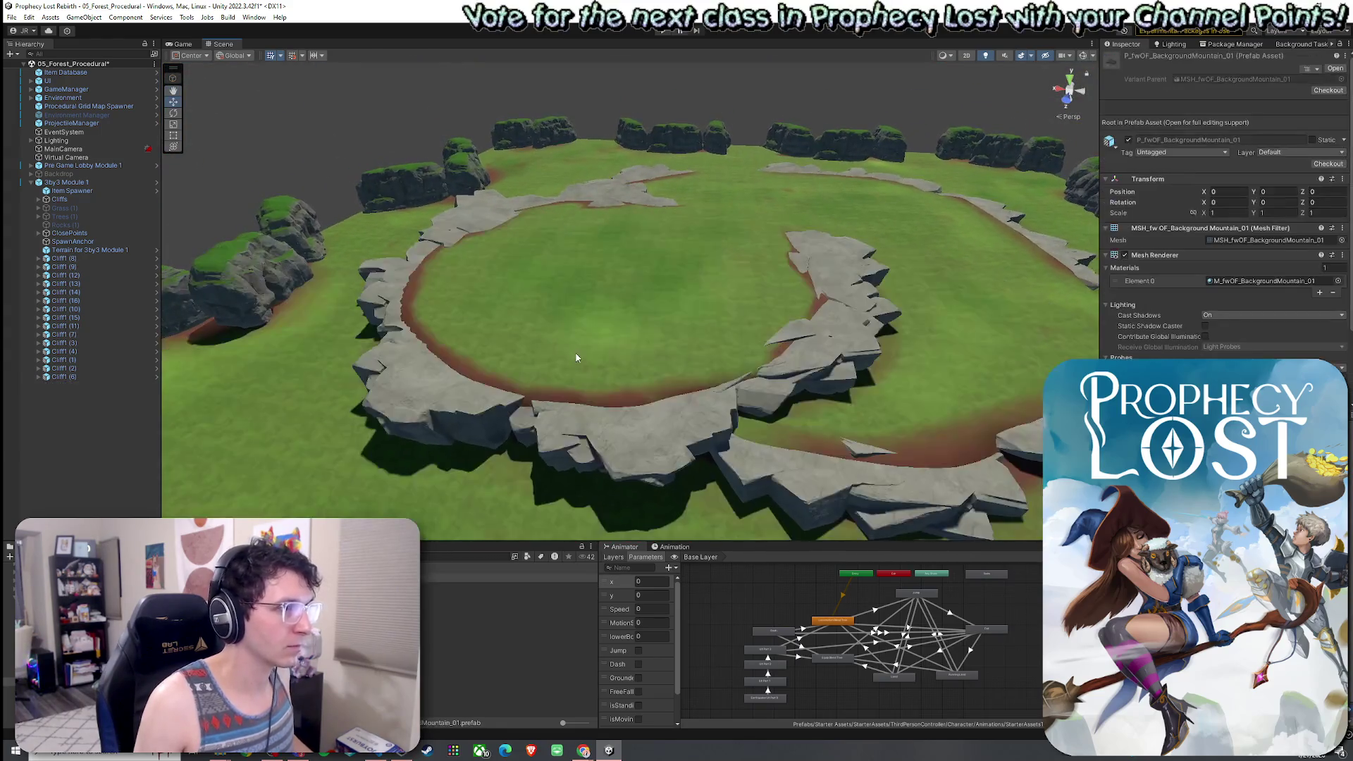
Preview the Doodads barrel prefabs and the Winter folder's plant prefabs.
left_click(494, 595)
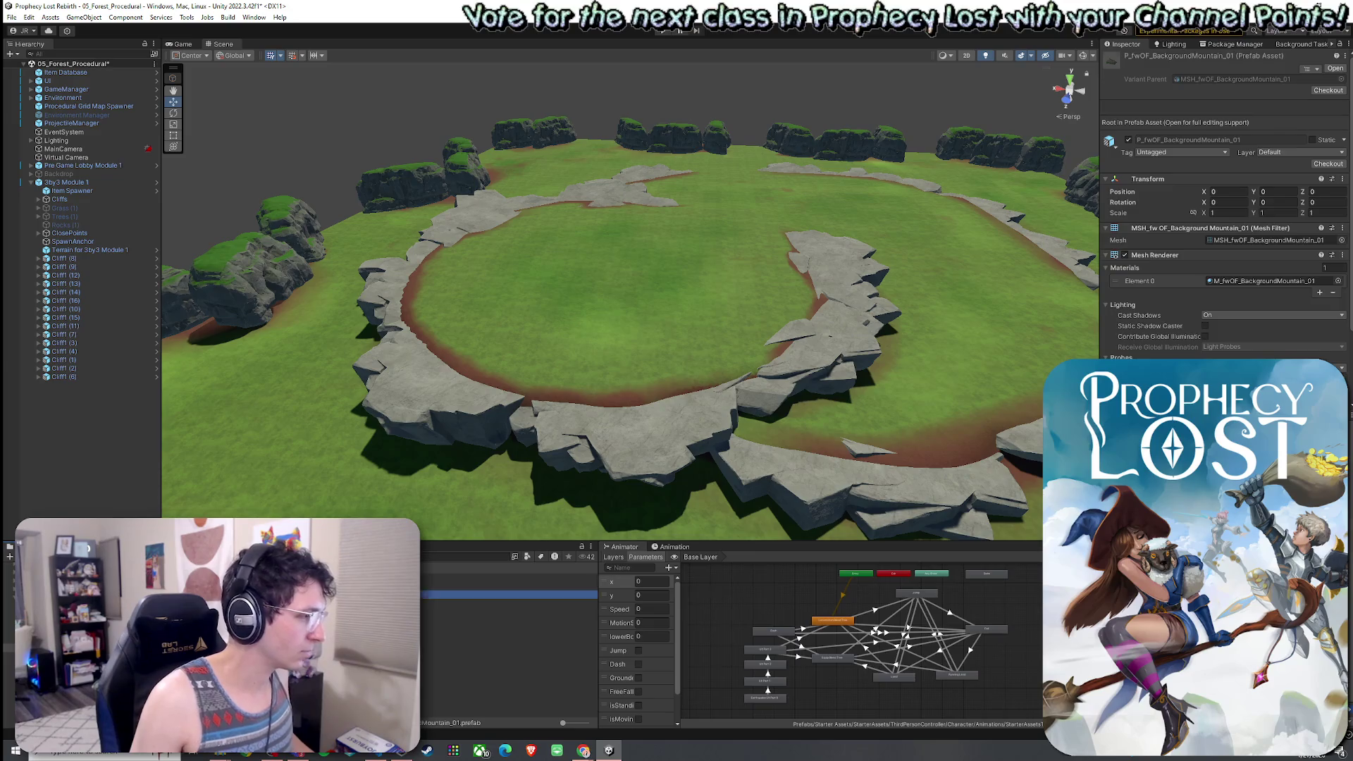
left_click(493, 586)
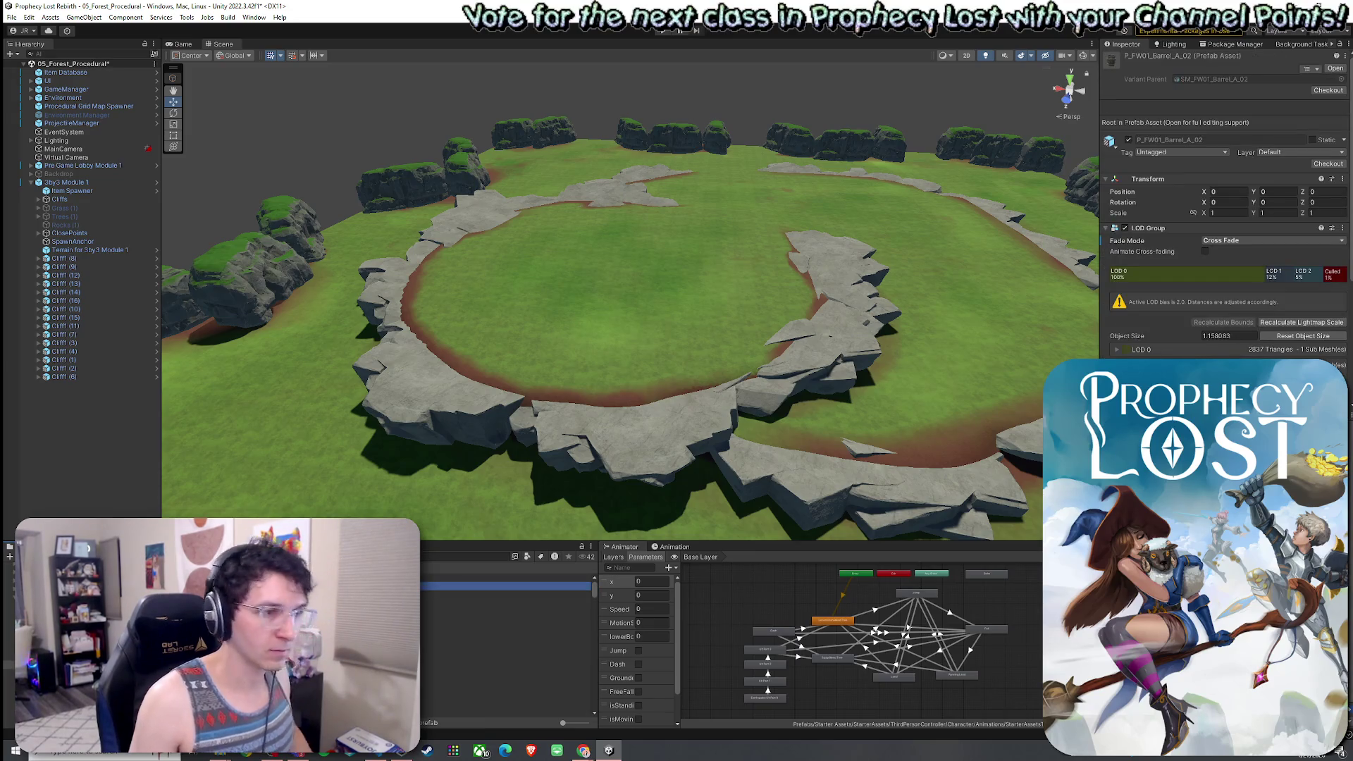
key("Down")
key("Down")
key("Down")
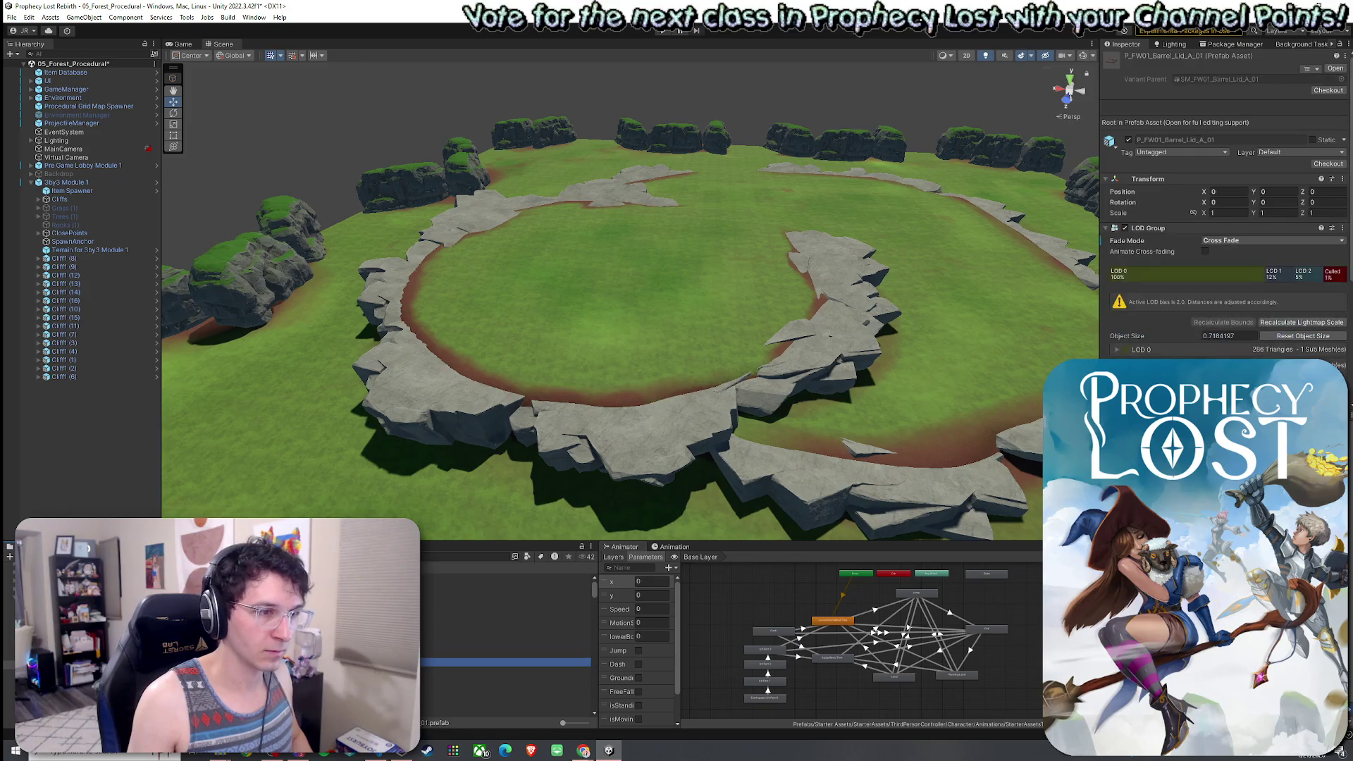
left_click(508, 596)
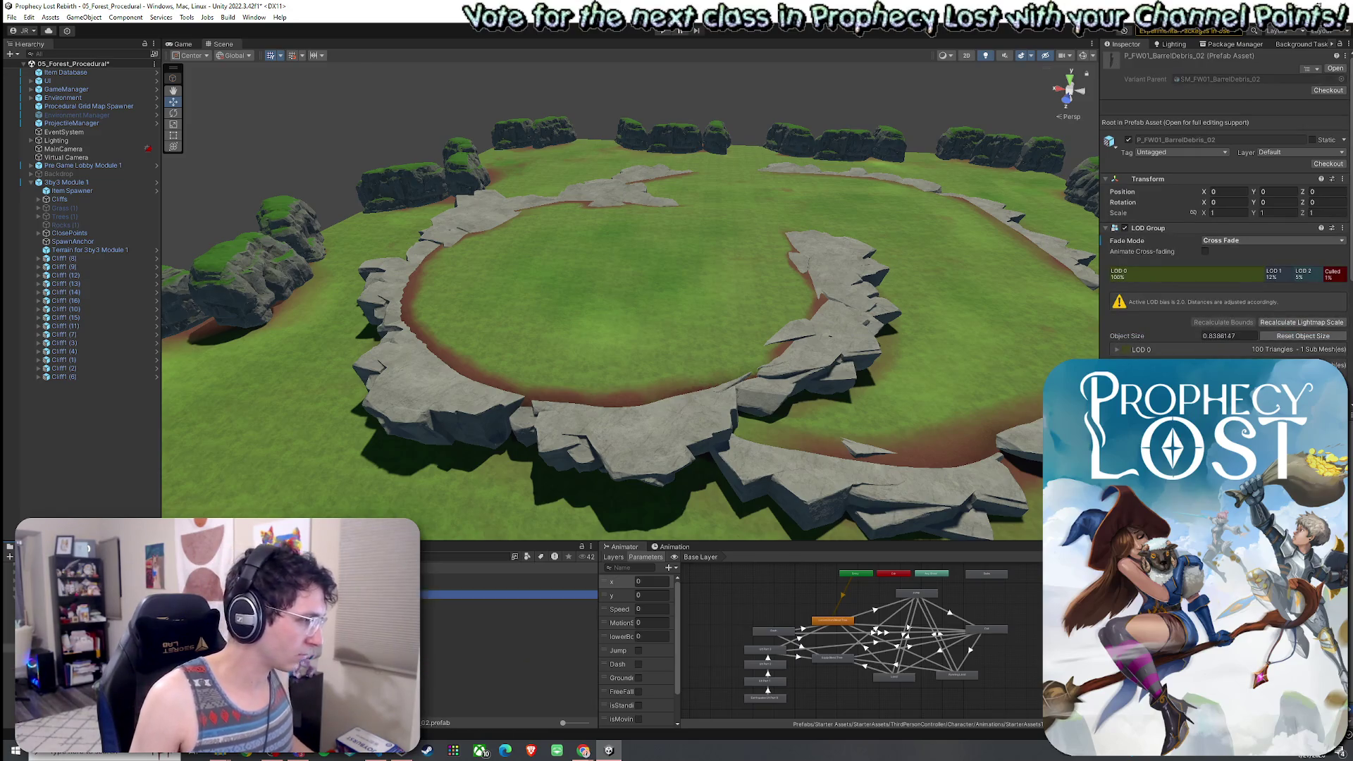
key("Right")
key("Down")
key("Down")
key("Down")
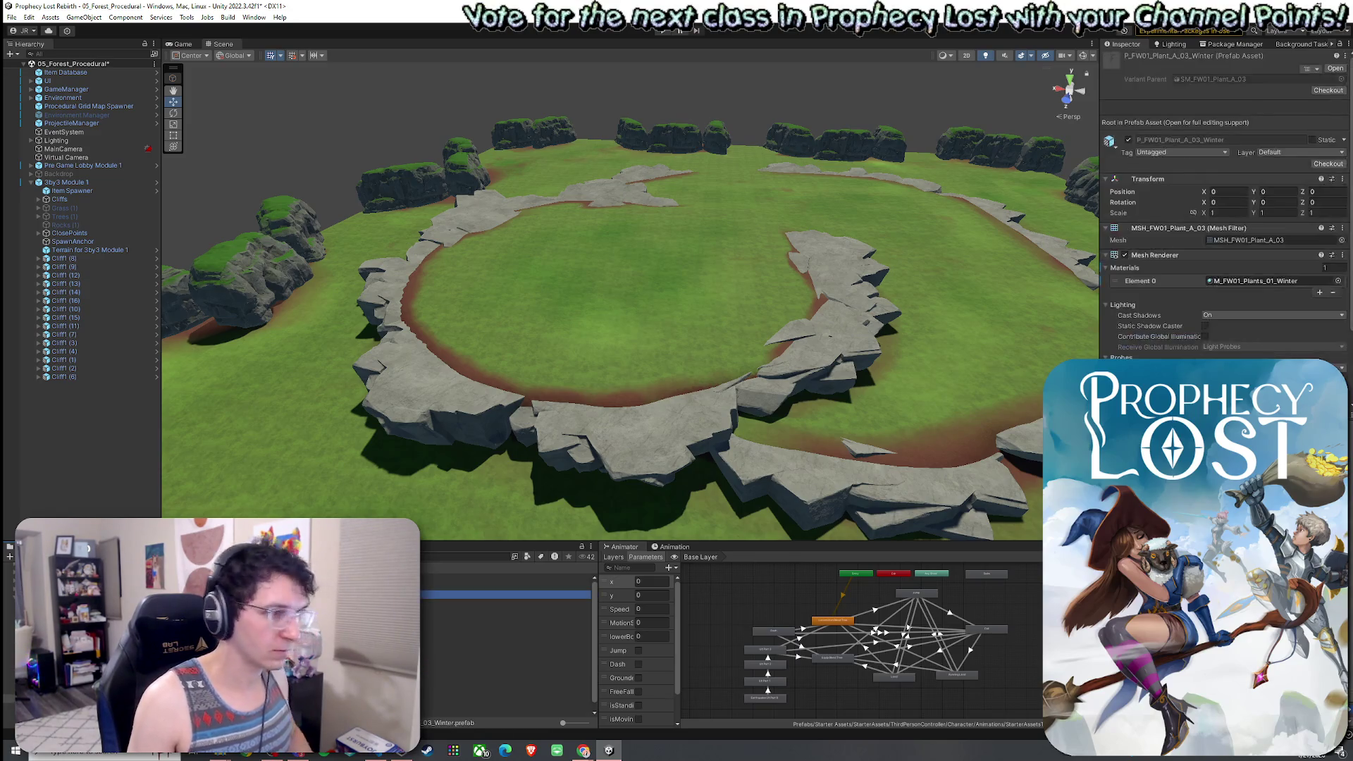
key("Down")
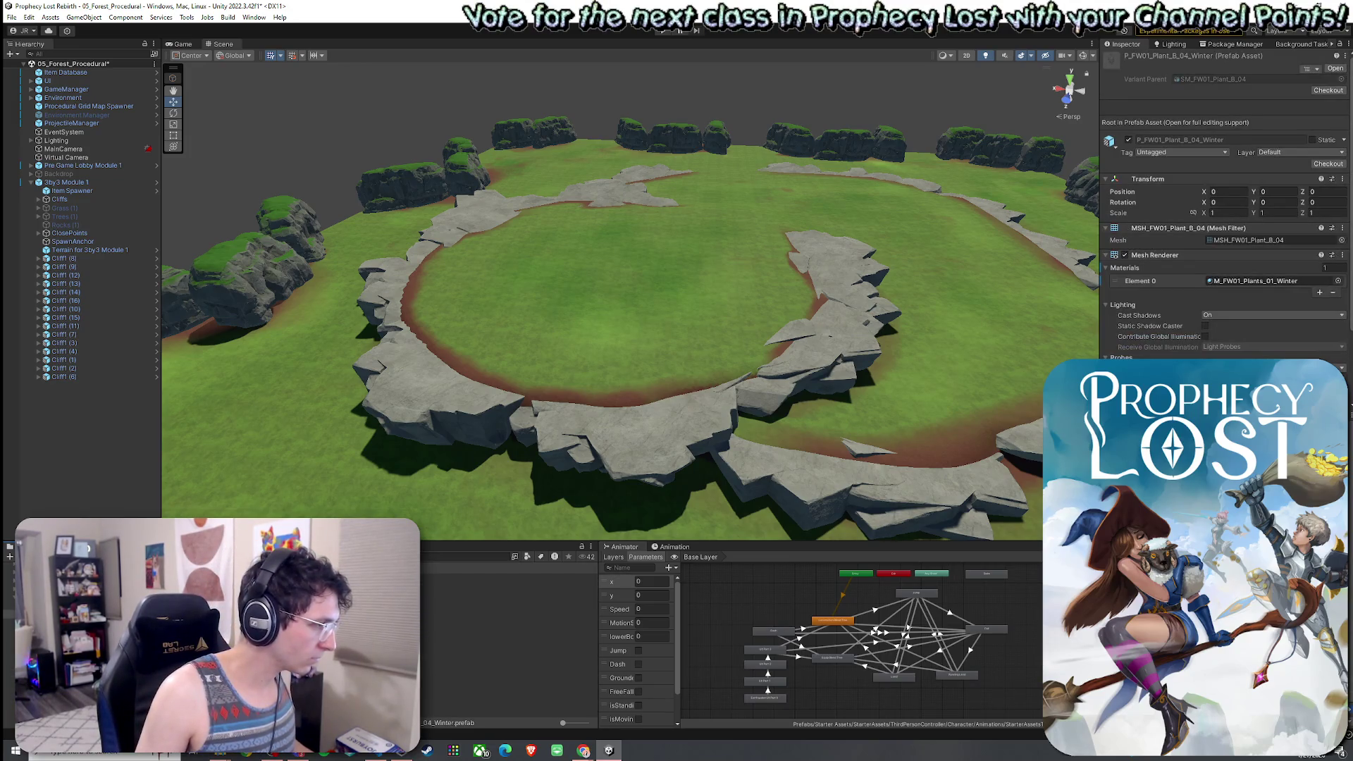
Open the S_FW01_Demo_Summer scene from the asset pack's Scenes folder.
left_click(507, 612)
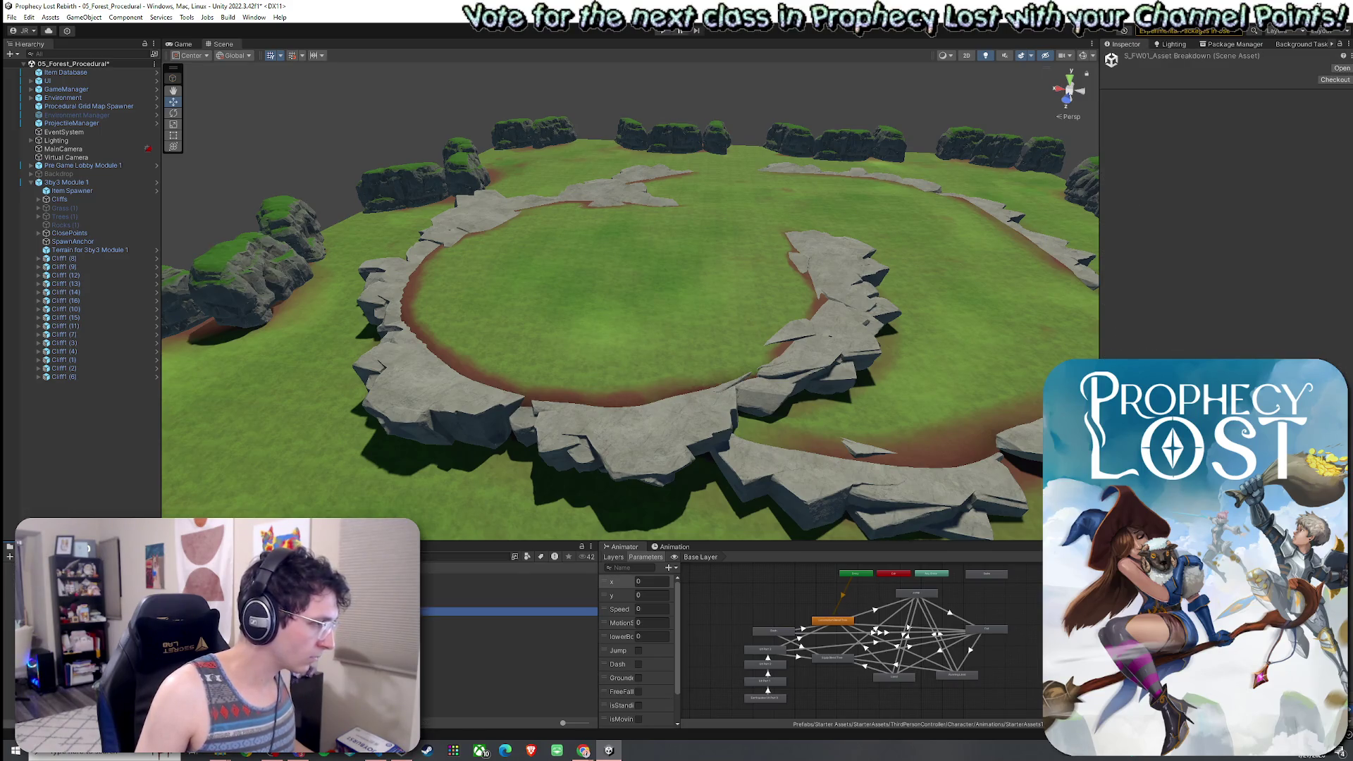
left_click(507, 612)
key("Down")
key("Down")
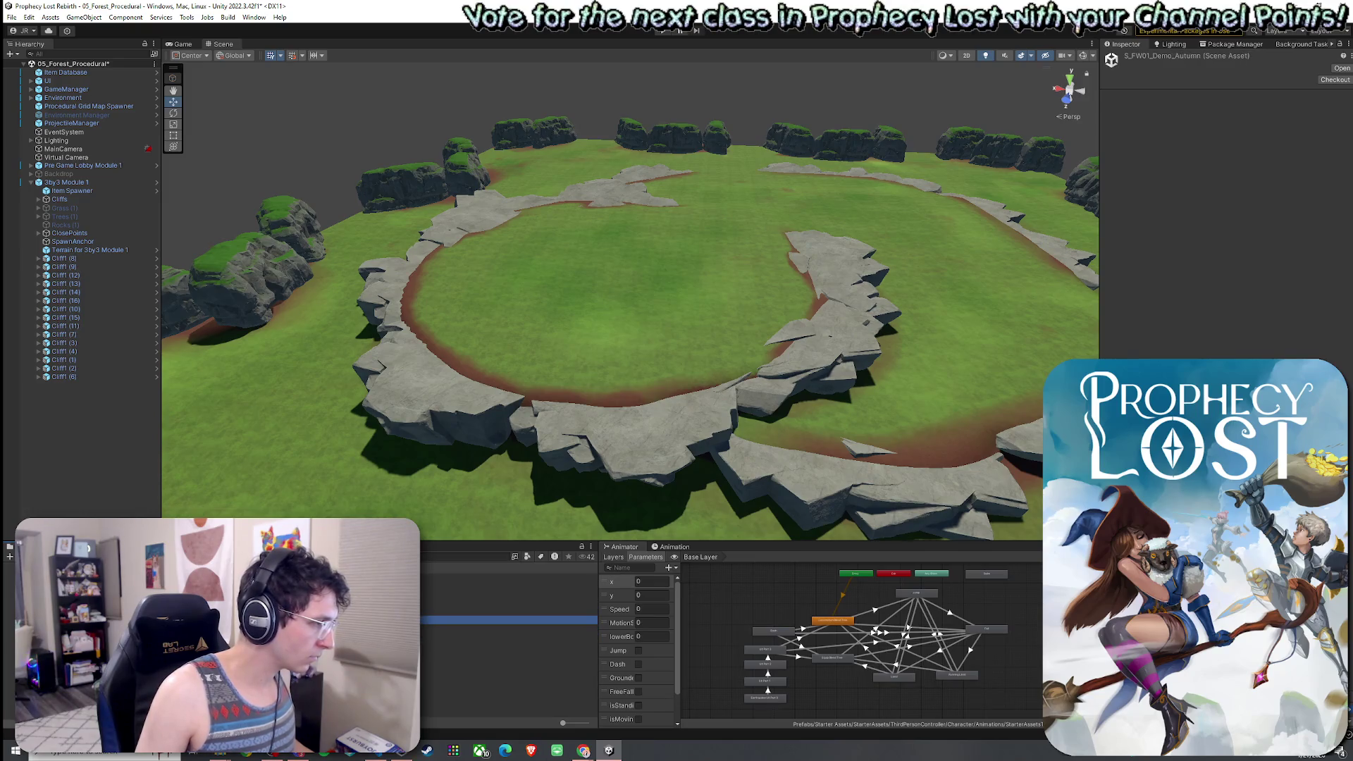
key("Return")
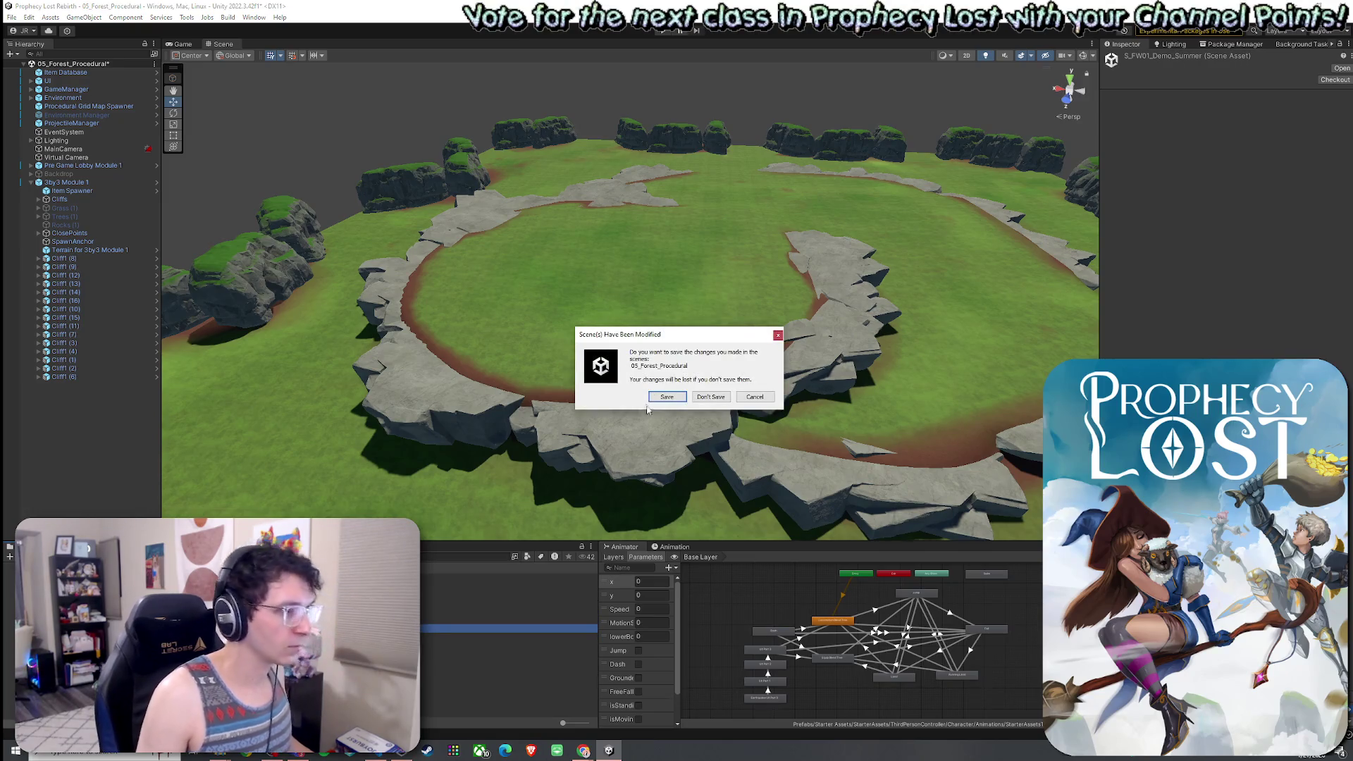
Save 05_Forest_Procedural, then frame the demo's Vegetation group and fly toward the ruins.
left_click(659, 397)
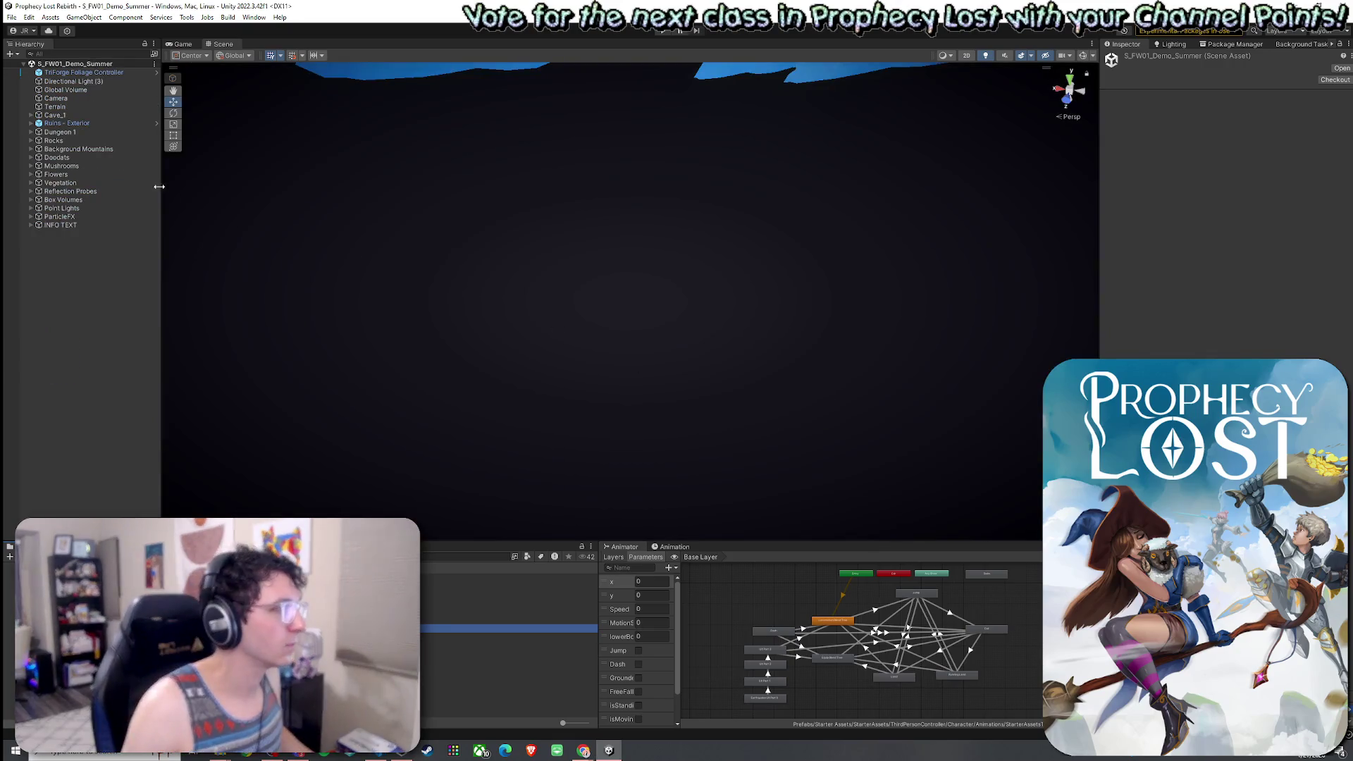
double_click(77, 148)
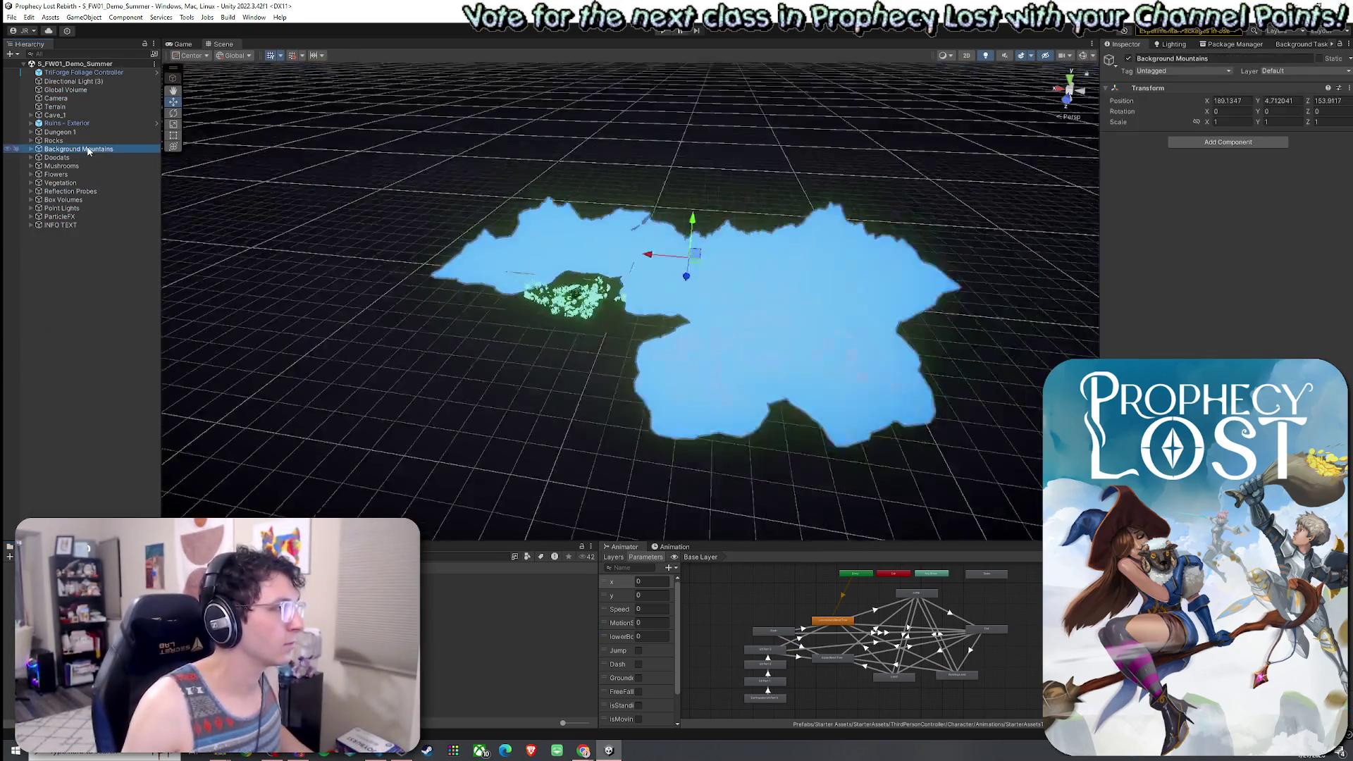
left_click(77, 183)
key("f")
mouse_move(311, 247)
left_mouse_down()
mouse_move(526, 273)
mouse_move(658, 229)
mouse_move(821, 206)
mouse_move(1116, 293)
mouse_move(945, 251)
mouse_move(456, 302)
mouse_move(723, 269)
left_mouse_up()
key("w")
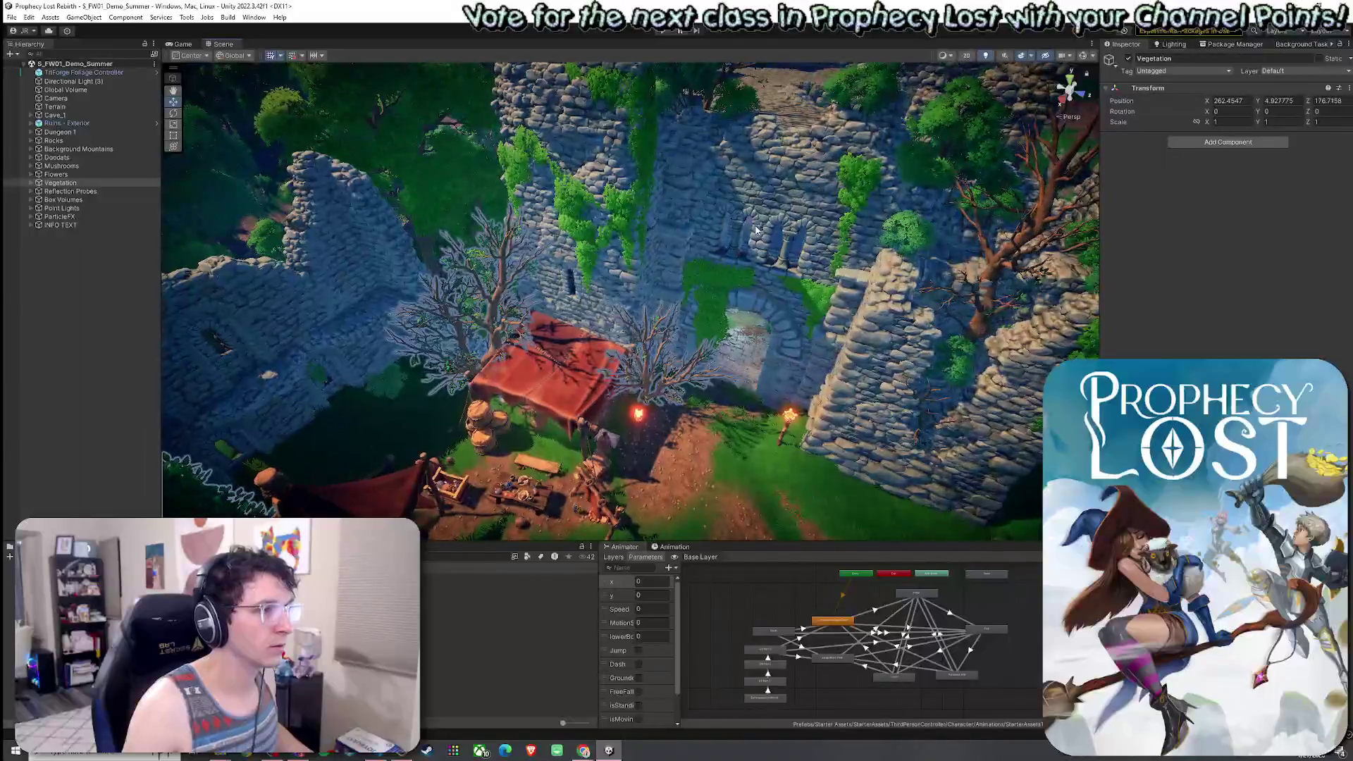
Inspect the ruin pieces and Main Building group, then pick 03_Foothills from the Scenes folder.
left_click(722, 270)
left_click(727, 282)
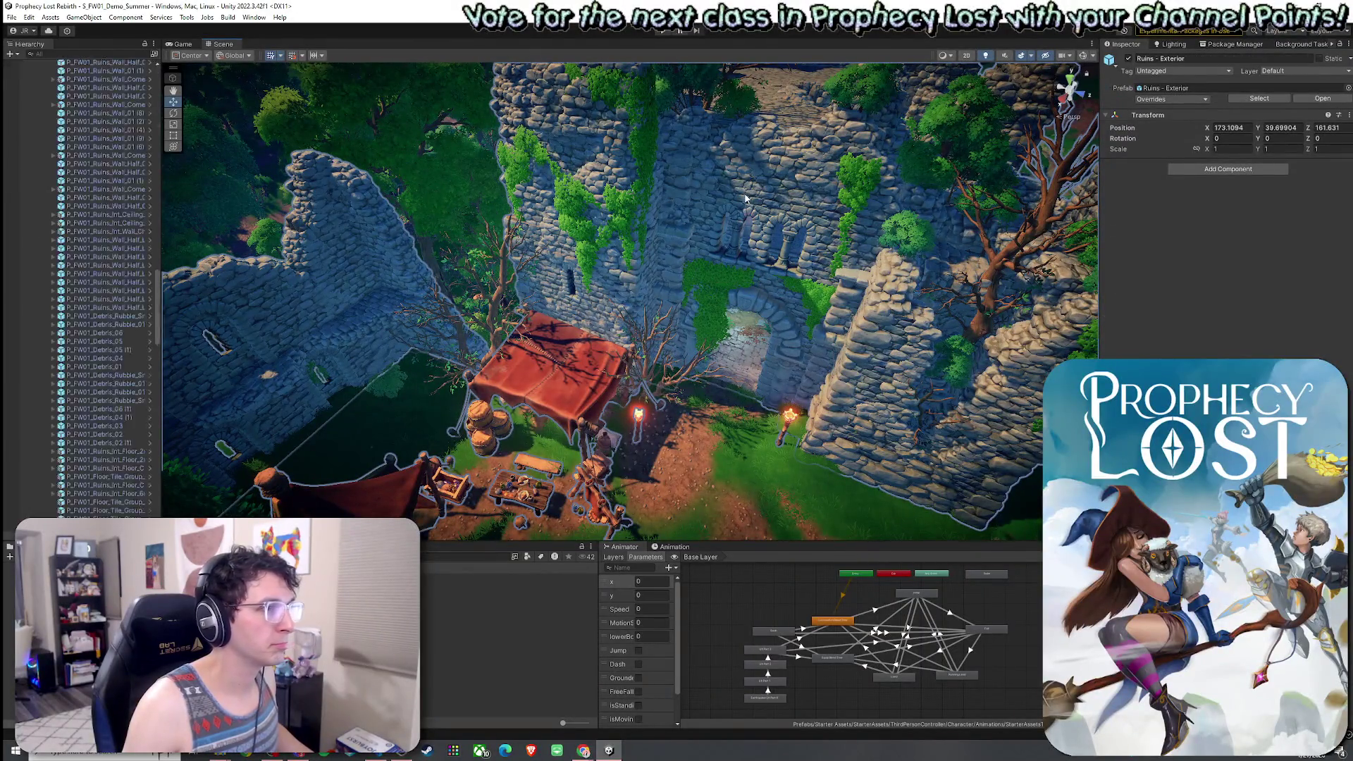
left_click(753, 181)
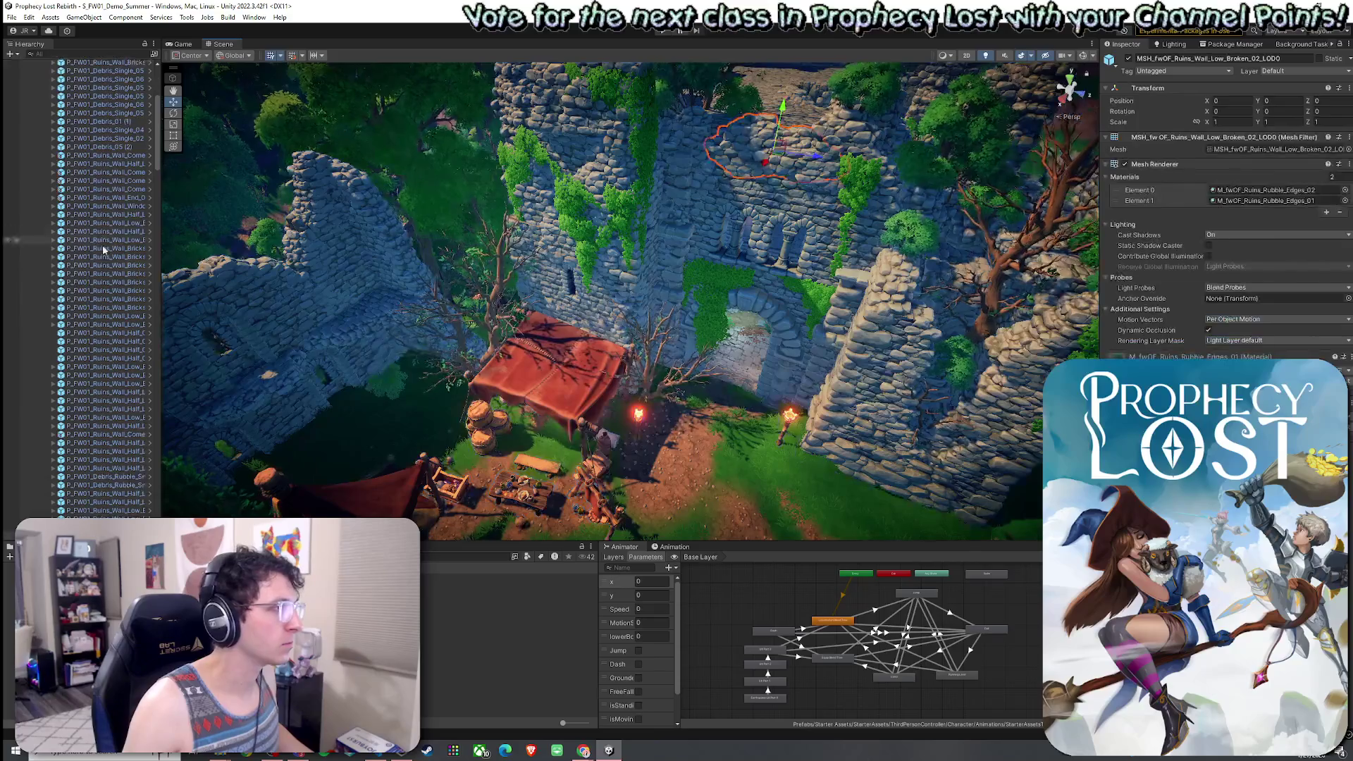
left_click(77, 174)
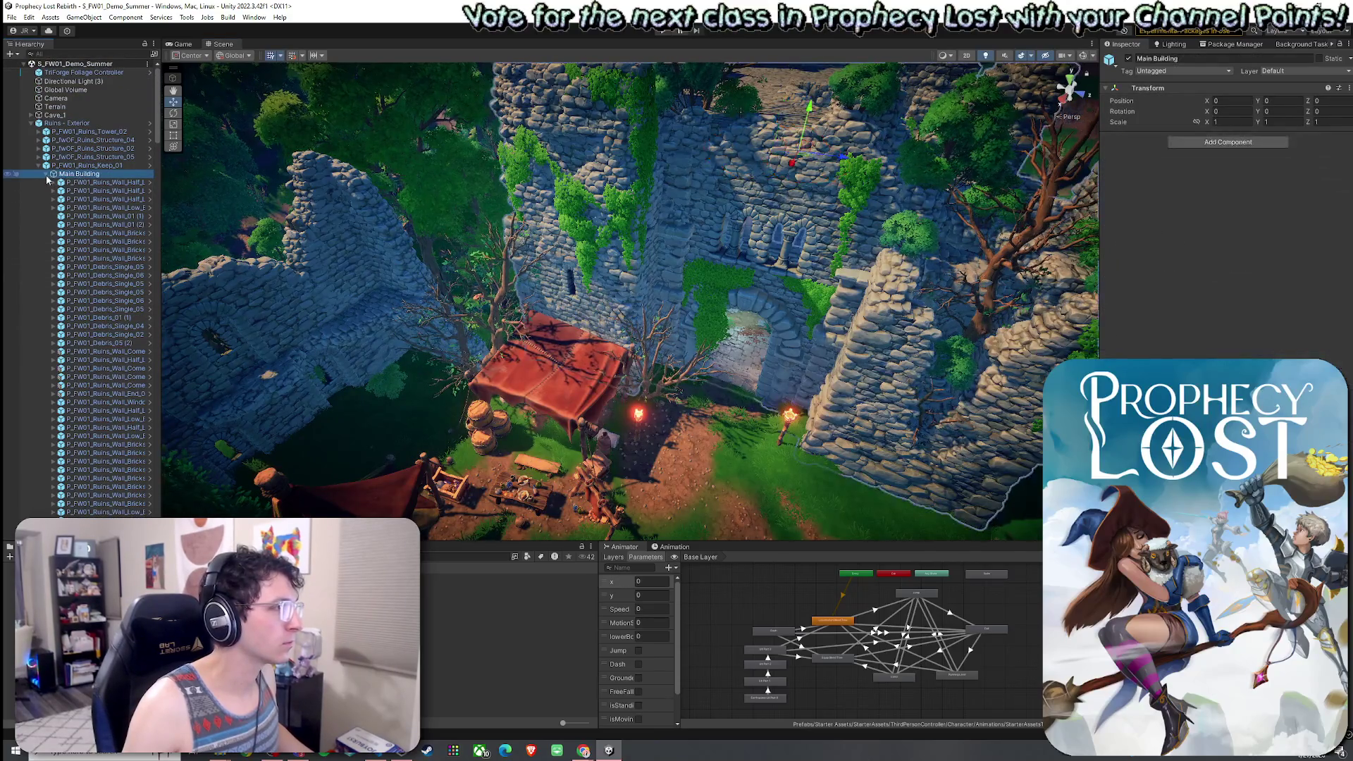
left_click_drag(465, 267, 694, 255)
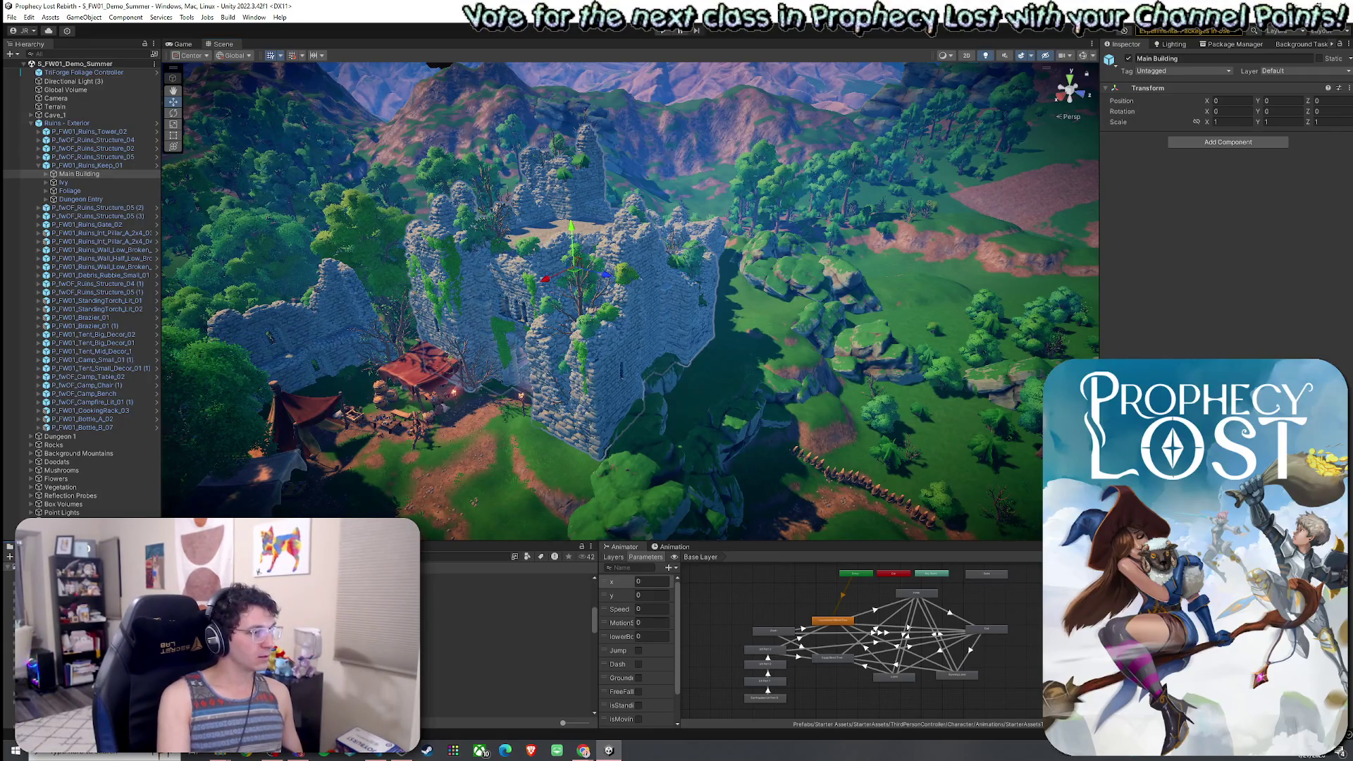
left_click(85, 634)
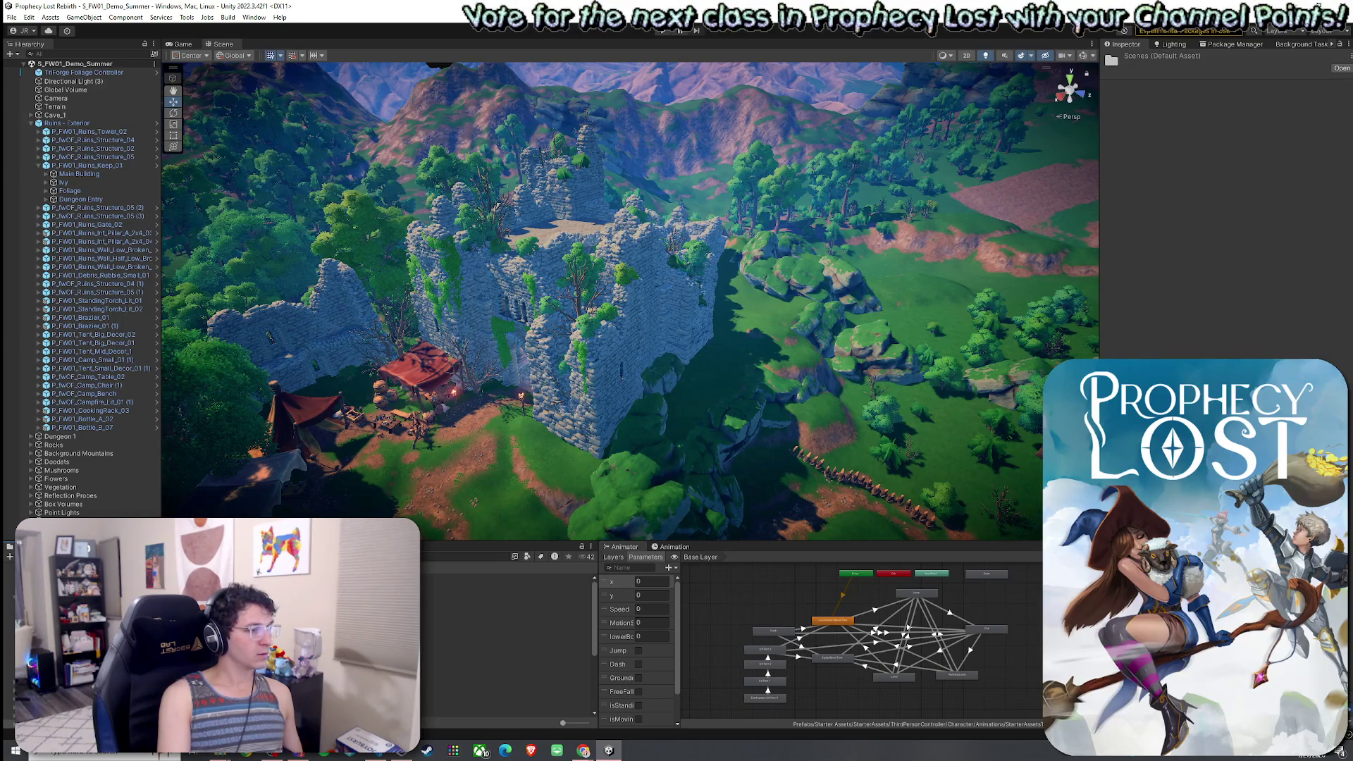
left_click(479, 662)
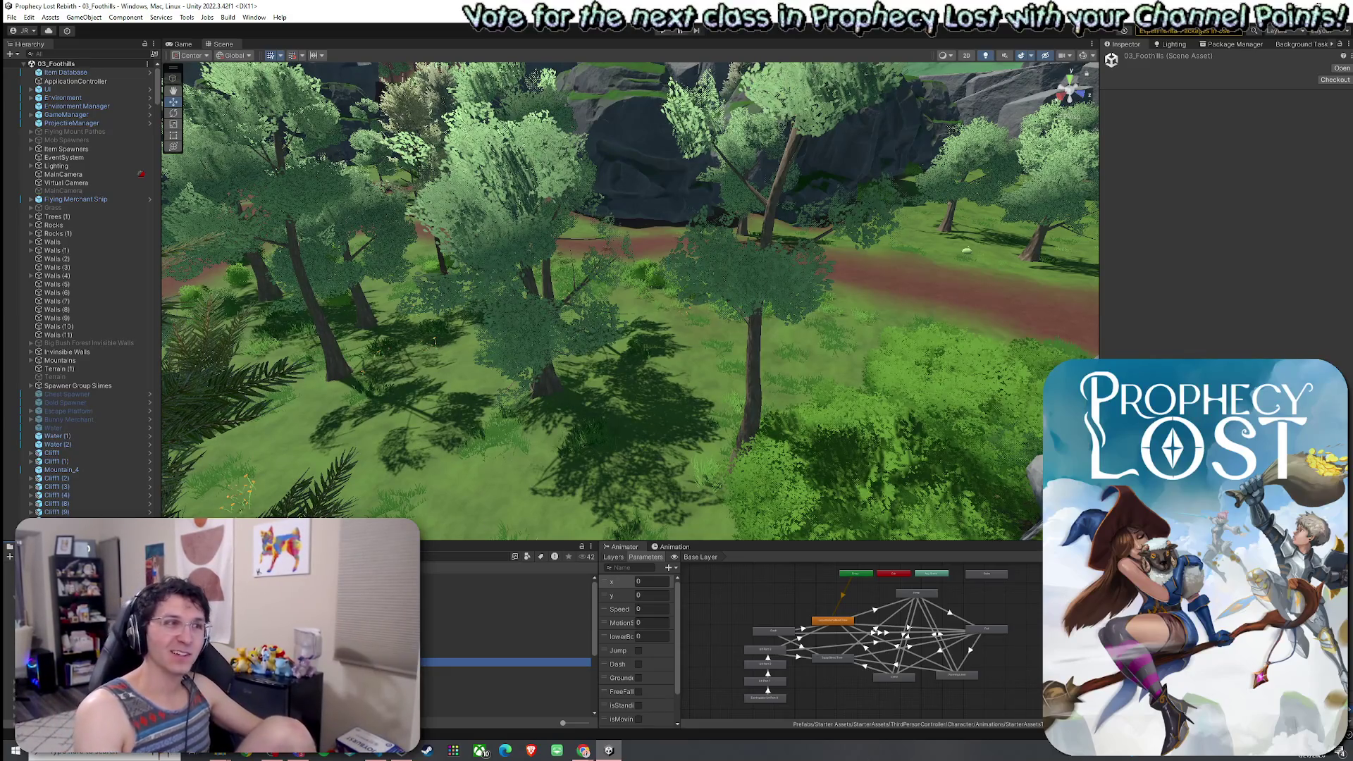
Fly from a high overview across the valley, river and forest to the island camp.
mouse_move(1139, 343)
left_mouse_down()
mouse_move(1110, 341)
mouse_move(1162, 355)
mouse_move(79, 381)
left_mouse_up()
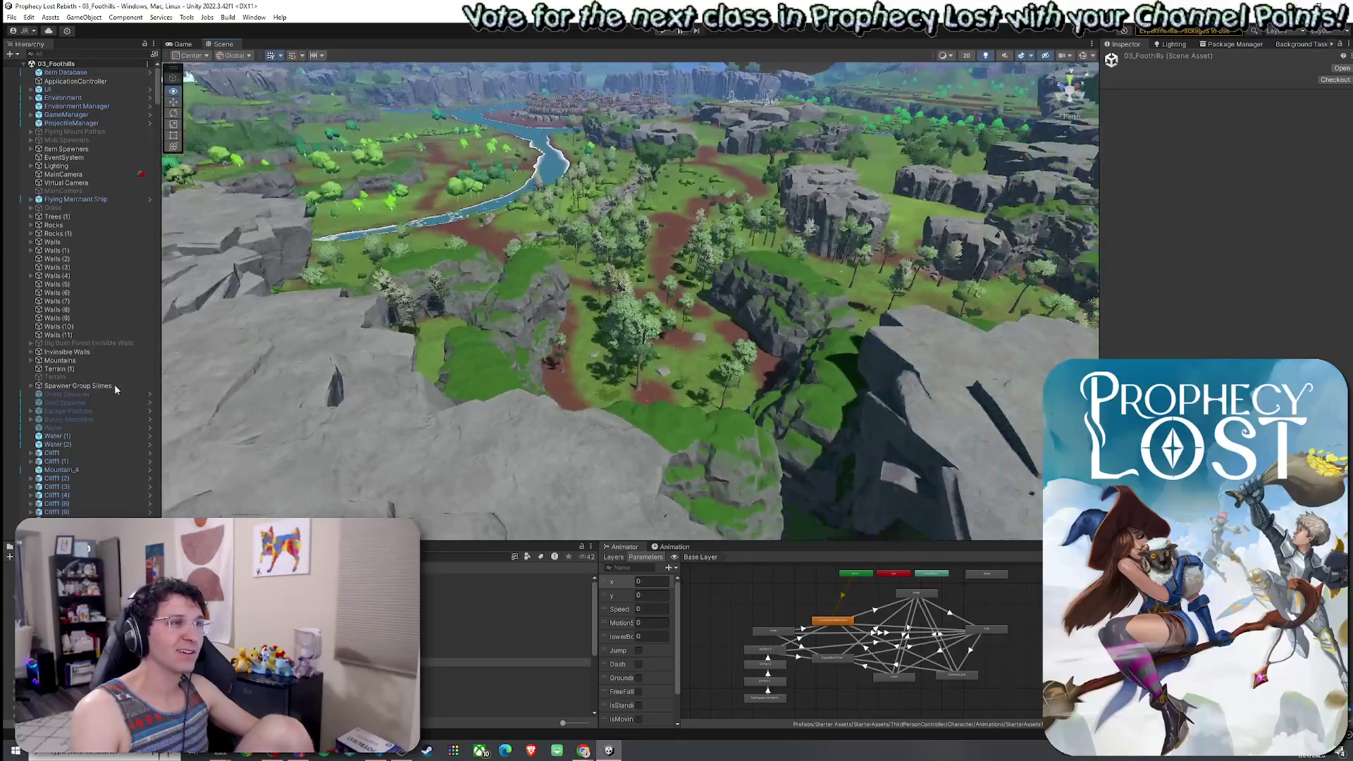
key("Up")
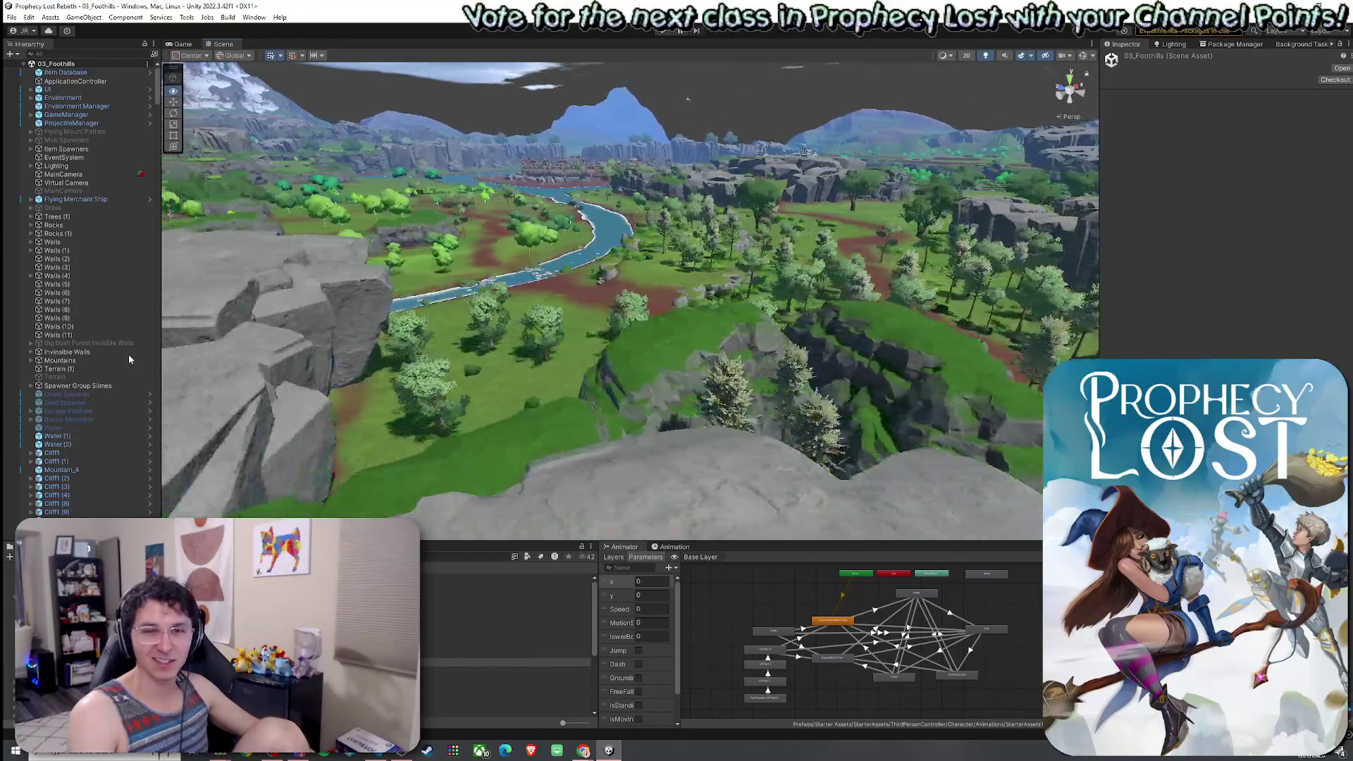
mouse_move(362, 380)
left_mouse_down()
mouse_move(437, 401)
mouse_move(620, 399)
mouse_move(741, 362)
mouse_move(610, 335)
mouse_move(714, 326)
mouse_move(714, 360)
mouse_move(713, 327)
mouse_move(728, 325)
mouse_move(696, 328)
left_mouse_up()
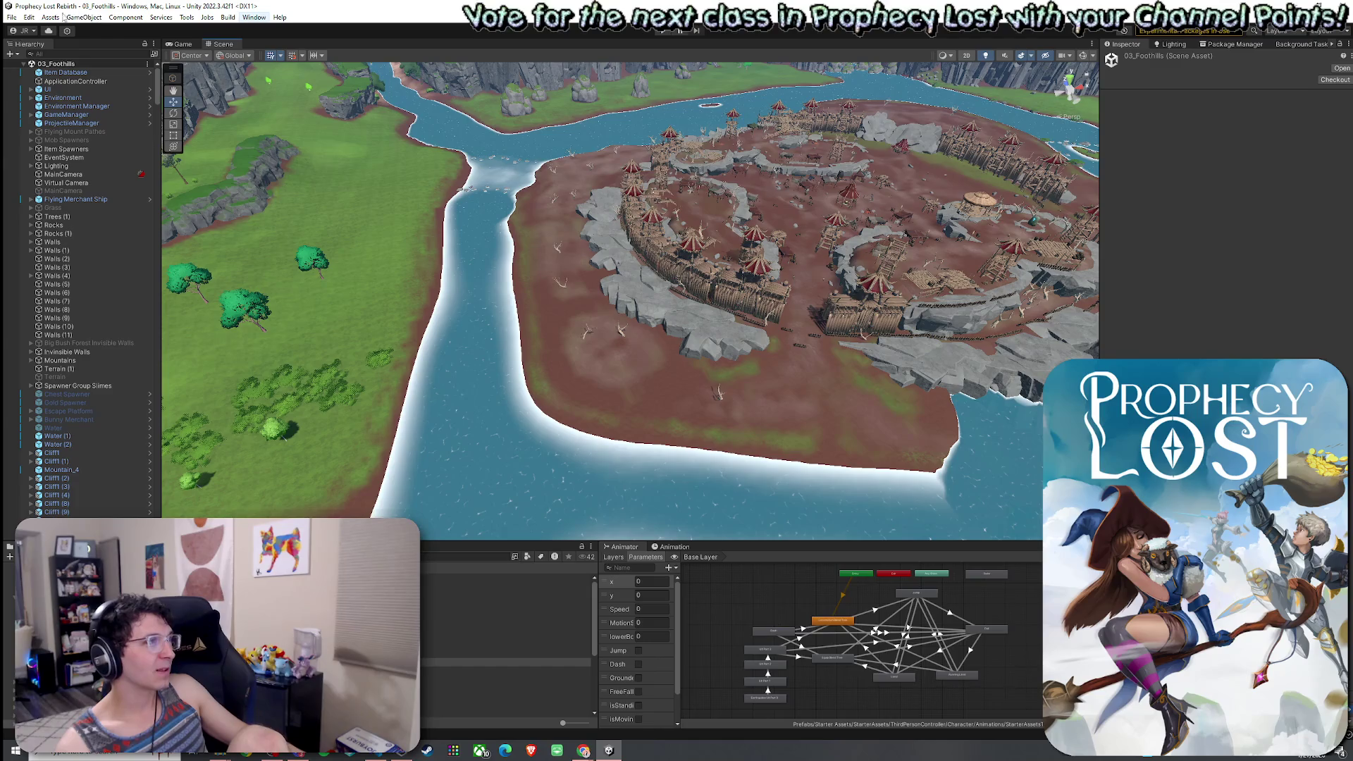
Save 03_Foothills twice through File > Save, then dismiss the File menu.
left_click(12, 17)
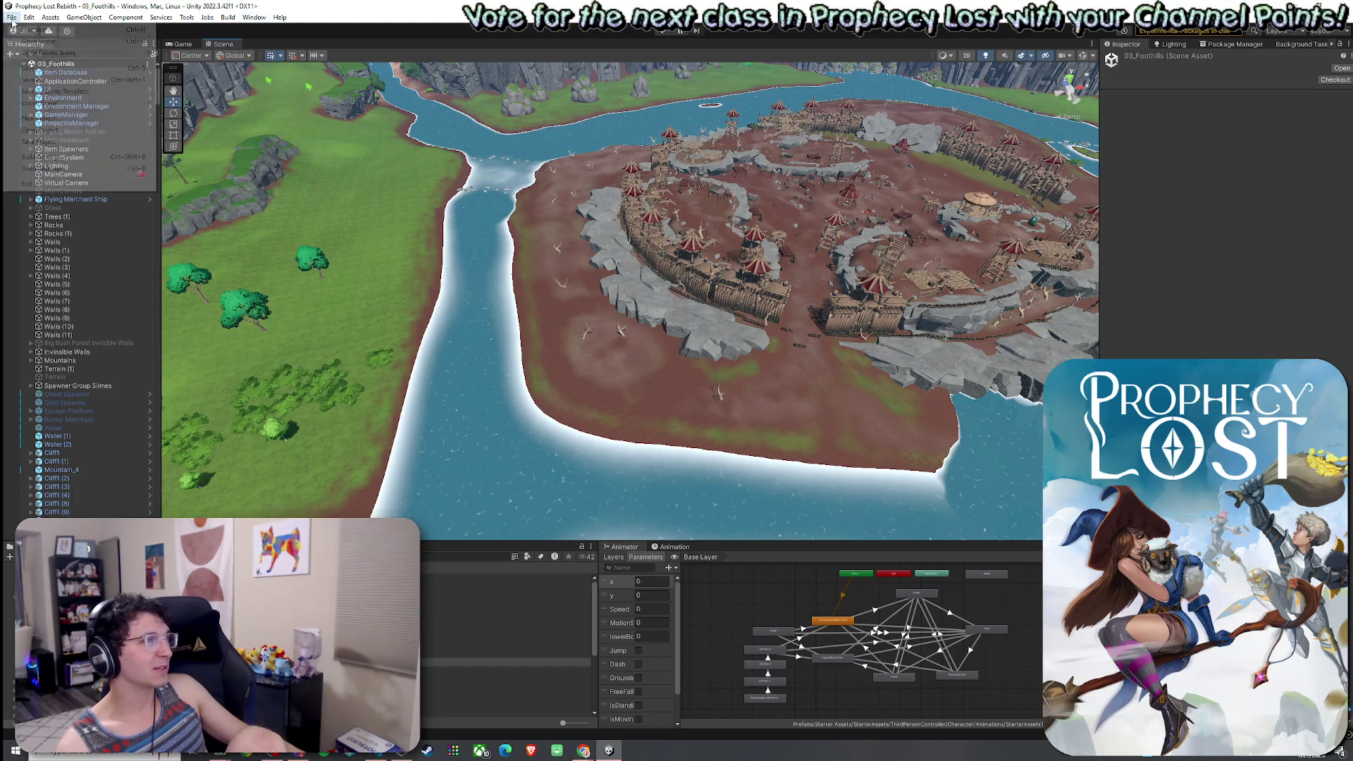
left_click(40, 68)
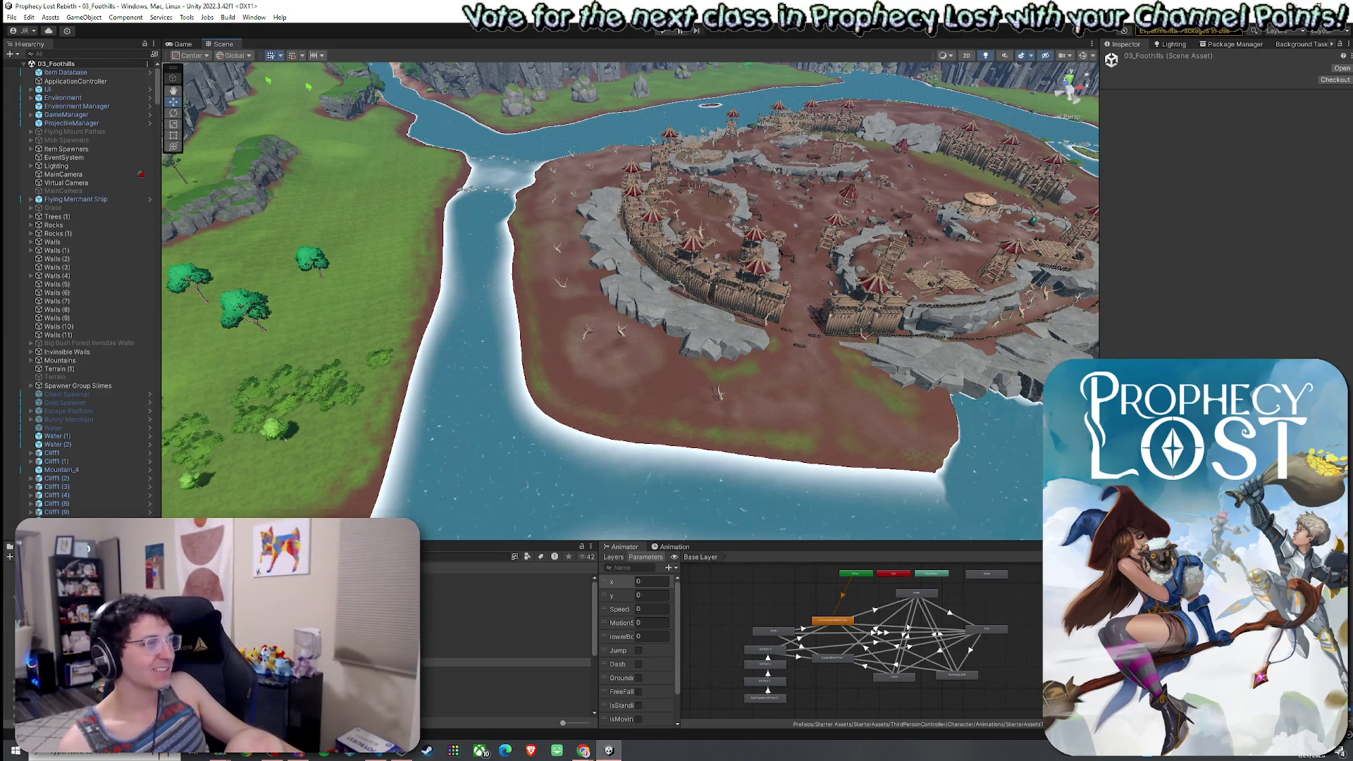
left_click(12, 17)
left_click(28, 67)
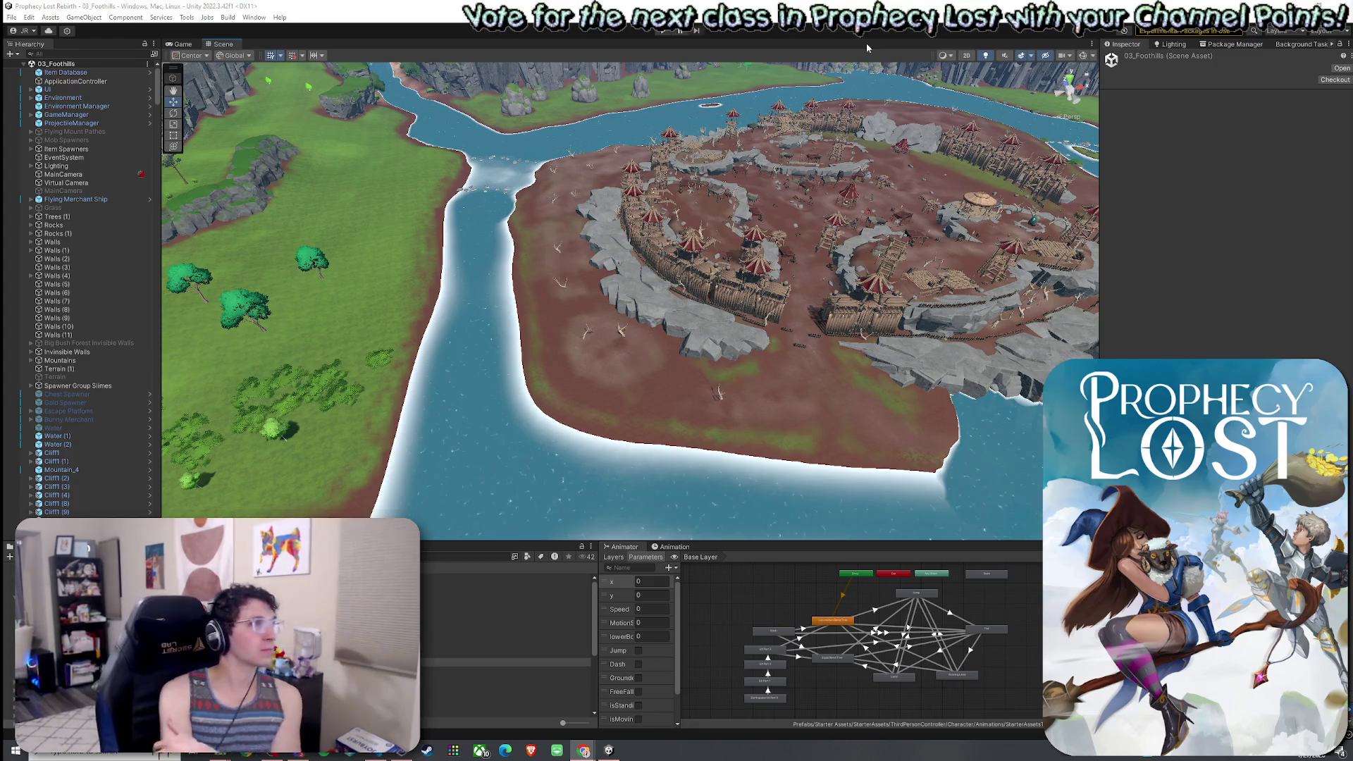
left_click(11, 17)
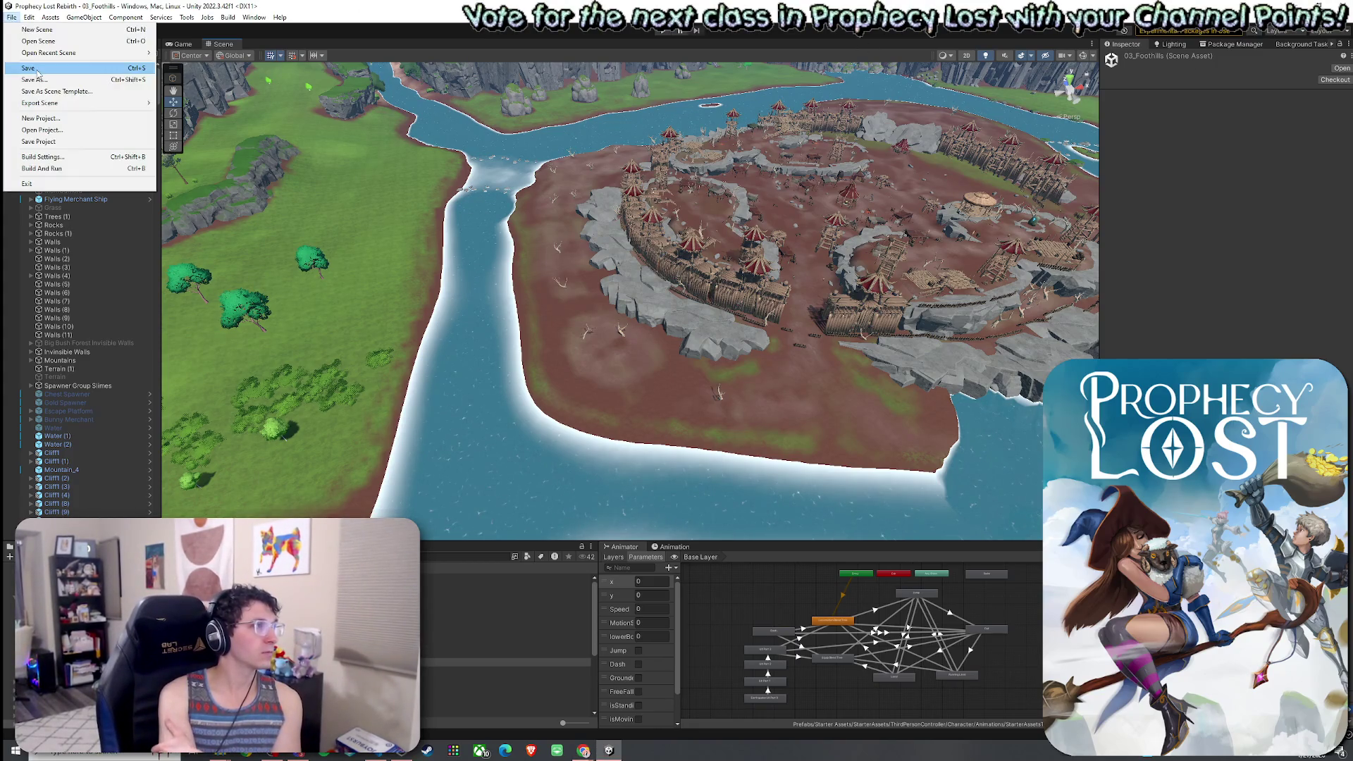
left_click(12, 17)
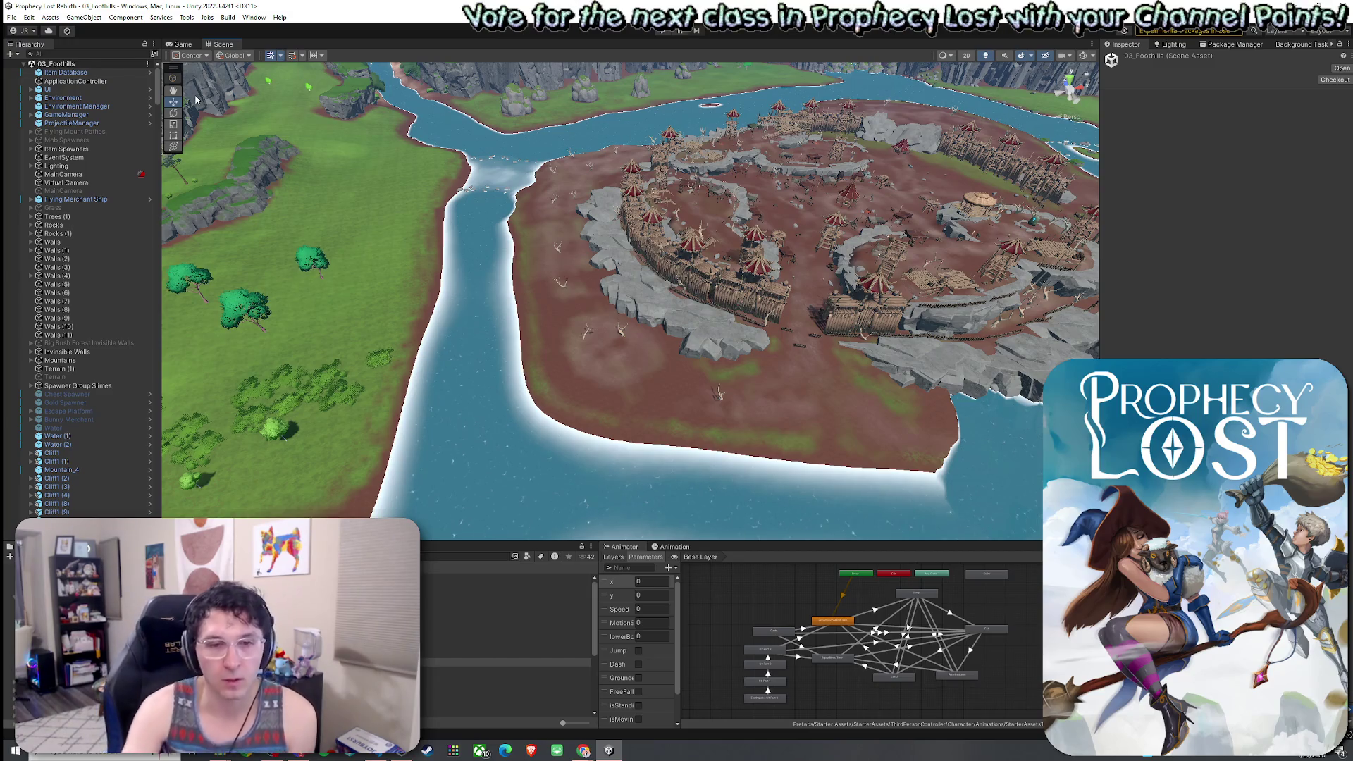